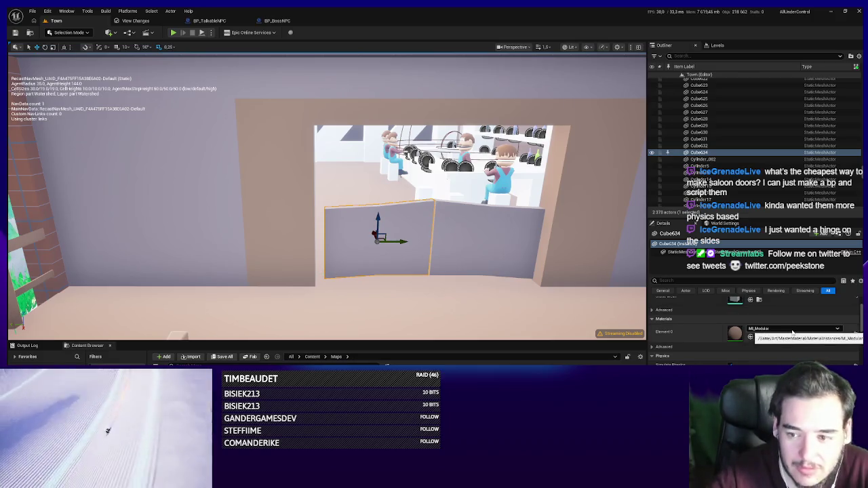
Reset Cube634's location to the world origin and frame it in view.
{"action": "scroll", "coordinate": [792, 333], "scroll_direction": "up", "scroll_amount": 5}
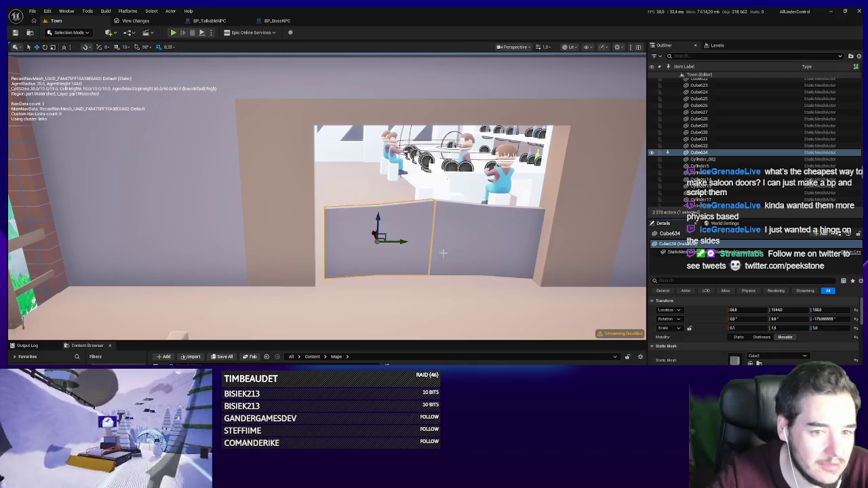
{"action": "right_click", "coordinate": [343, 235]}
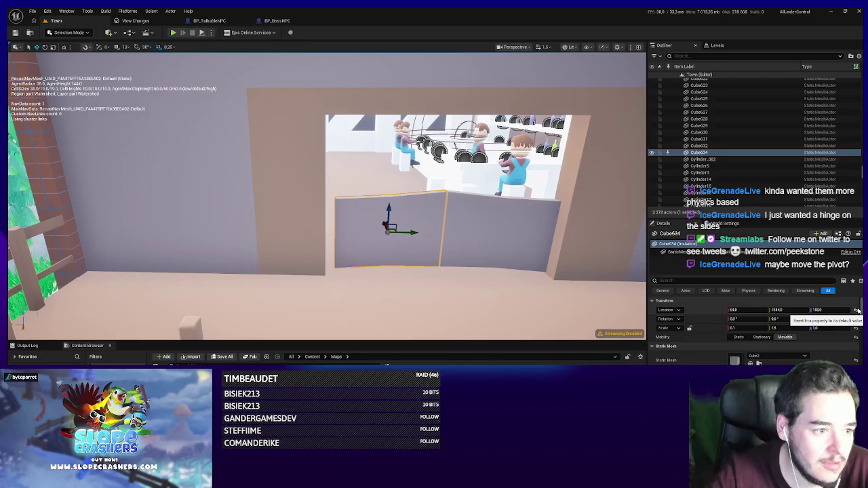
{"action": "left_click", "coordinate": [857, 311]}
{"action": "key", "text": "f"}
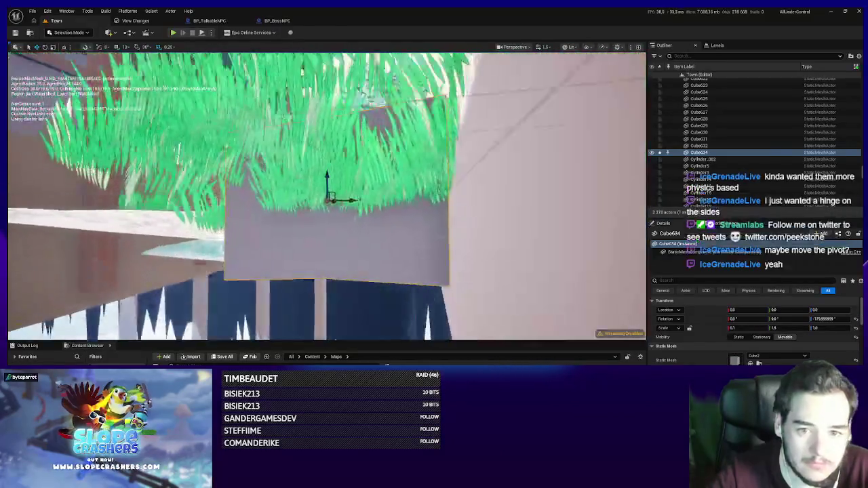
Lift the Cube634 door panel up out of the ground among the grass.
{"action": "left_click_drag", "start_coordinate": [325, 203], "coordinate": [390, 197]}
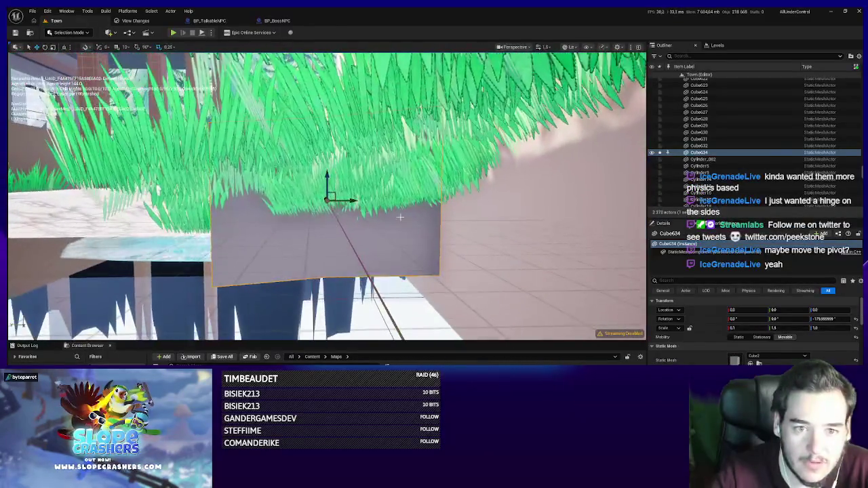
{"action": "mouse_move", "coordinate": [327, 196]}
{"action": "left_mouse_down"}
{"action": "mouse_move", "coordinate": [382, 174]}
{"action": "mouse_move", "coordinate": [441, 124]}
{"action": "left_mouse_up"}
{"action": "scroll", "coordinate": [442, 125], "scroll_direction": "down", "scroll_amount": 5}
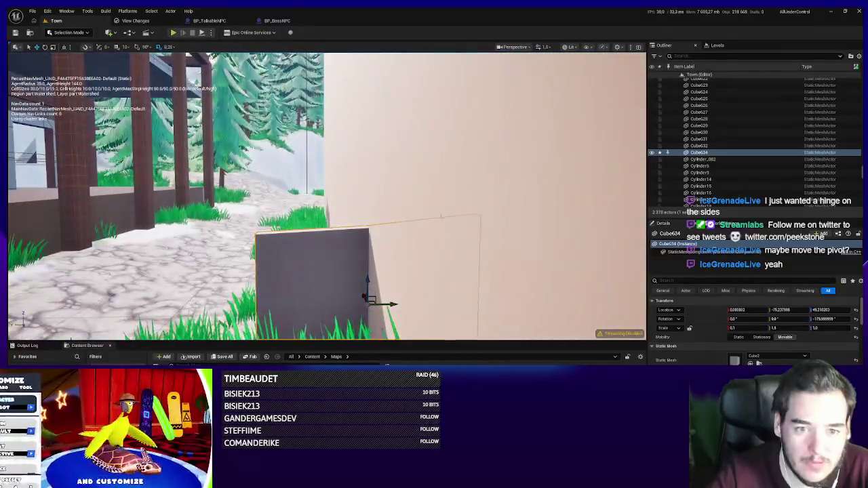
{"action": "right_click", "coordinate": [275, 244]}
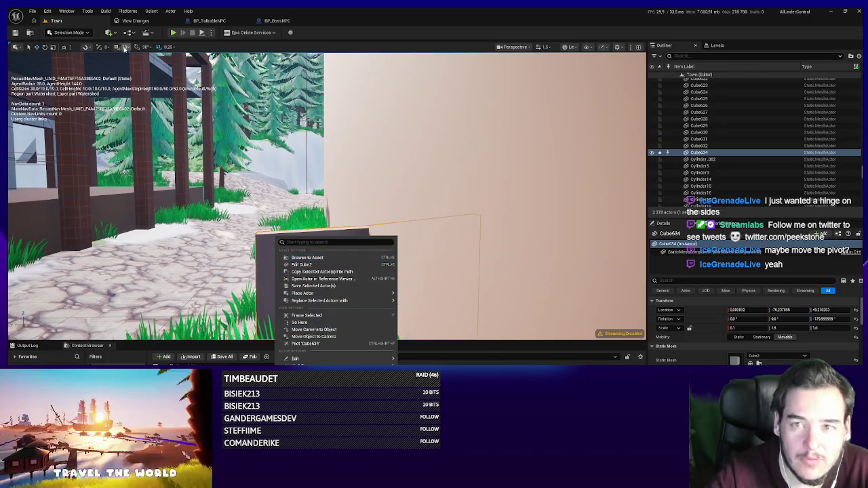
{"action": "left_click", "coordinate": [92, 13]}
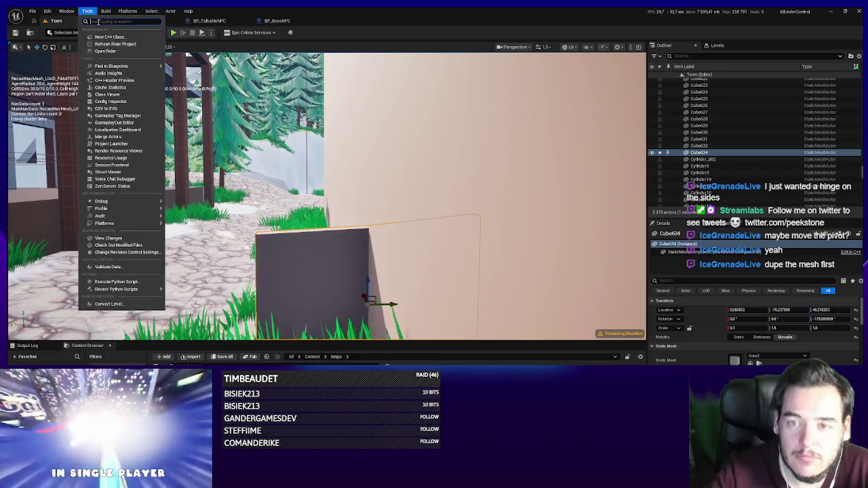
Merge the panel into a new SM_SaloonDoor static mesh saved in Art/Blockout.
{"action": "type", "text": "merge"}
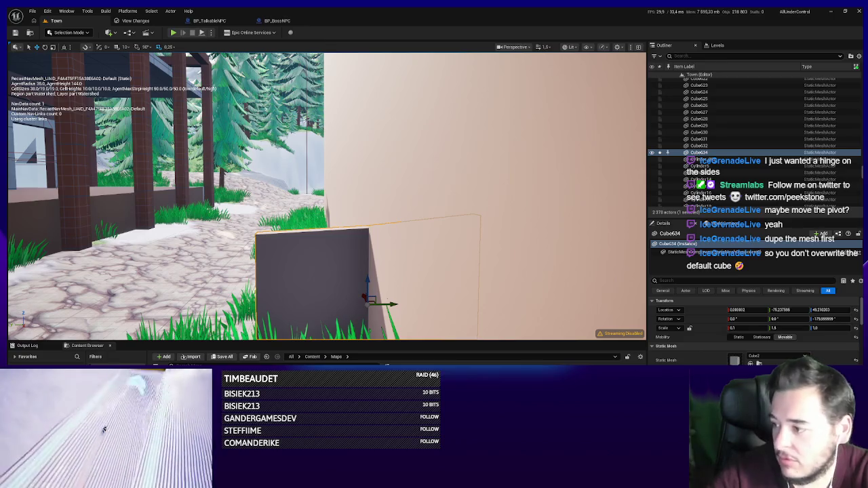
{"action": "key", "text": "f"}
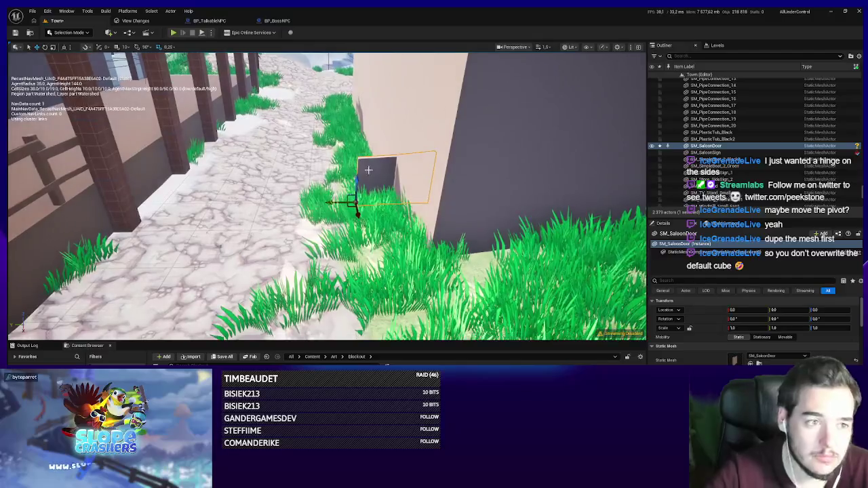
Bring the view to the saloon and drag SM_SaloonDoor into the doorway as the left panel.
{"action": "left_click_drag", "start_coordinate": [387, 218], "coordinate": [366, 254]}
{"action": "mouse_move", "coordinate": [387, 219]}
{"action": "left_mouse_down"}
{"action": "mouse_move", "coordinate": [376, 265]}
{"action": "mouse_move", "coordinate": [373, 256]}
{"action": "left_mouse_up"}
{"action": "key", "text": "f"}
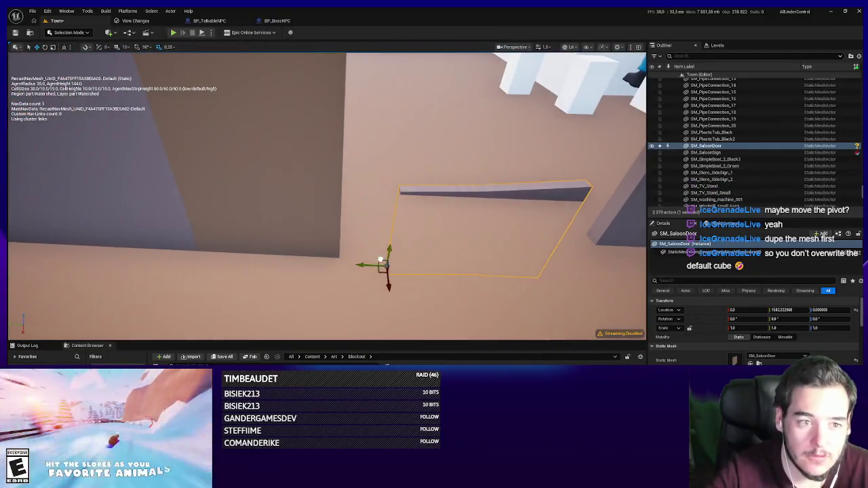
{"action": "left_click_drag", "start_coordinate": [380, 260], "coordinate": [372, 197]}
{"action": "mouse_move", "coordinate": [303, 212]}
{"action": "left_mouse_down"}
{"action": "mouse_move", "coordinate": [278, 241]}
{"action": "mouse_move", "coordinate": [289, 217]}
{"action": "left_mouse_up"}
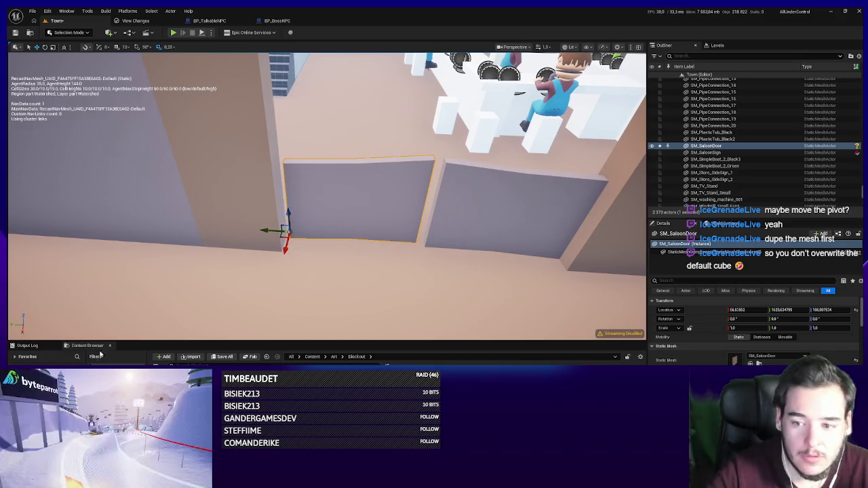
{"action": "left_click_drag", "start_coordinate": [289, 230], "coordinate": [288, 194]}
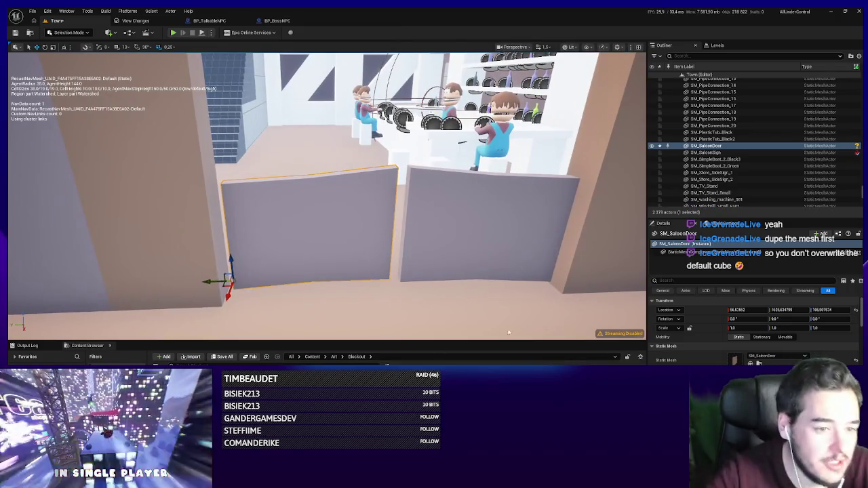
Tick Simulate Physics on SM_SaloonDoor, then duplicate a test copy and delete it.
{"action": "scroll", "coordinate": [753, 326], "scroll_direction": "down", "scroll_amount": 5}
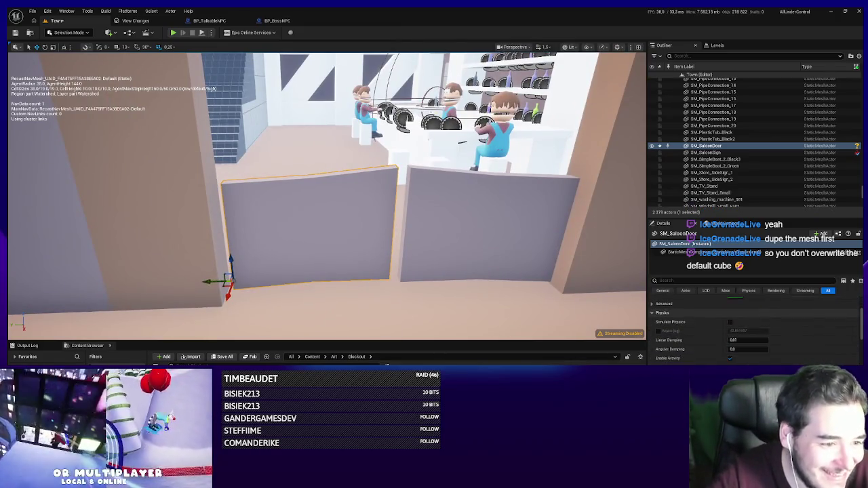
{"action": "left_click", "coordinate": [730, 322]}
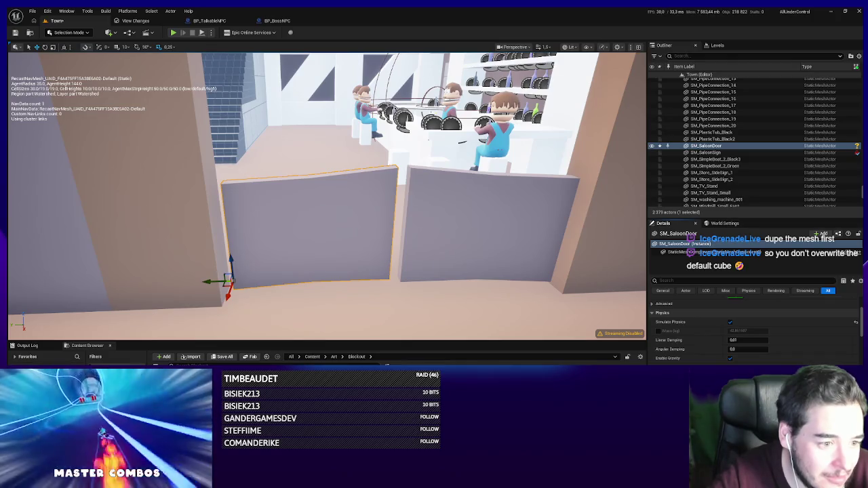
{"action": "mouse_move", "coordinate": [206, 287]}
{"action": "left_mouse_down"}
{"action": "mouse_move", "coordinate": [269, 278]}
{"action": "mouse_move", "coordinate": [391, 283]}
{"action": "left_mouse_up"}
{"action": "key", "text": "Delete"}
{"action": "left_click", "coordinate": [494, 220]}
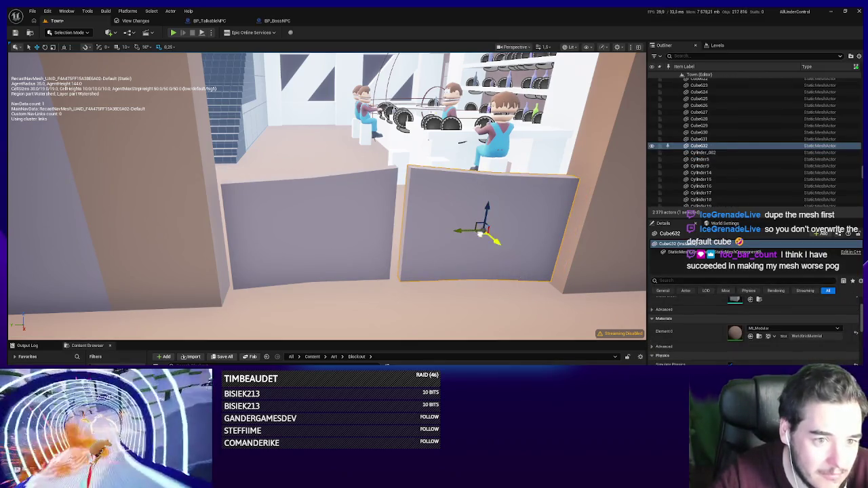
Restore the deleted door and set Cube632's Static Mesh to SM_SaloonDoor.
{"action": "key", "text": "ctrl+z"}
{"action": "left_click", "coordinate": [350, 261]}
{"action": "scroll", "coordinate": [770, 330], "scroll_direction": "up", "scroll_amount": 5}
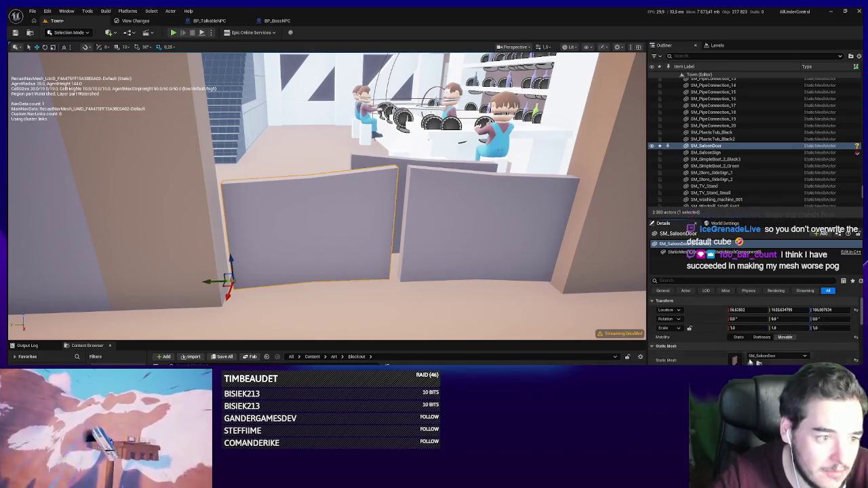
{"action": "left_click", "coordinate": [498, 271]}
{"action": "left_click", "coordinate": [752, 360]}
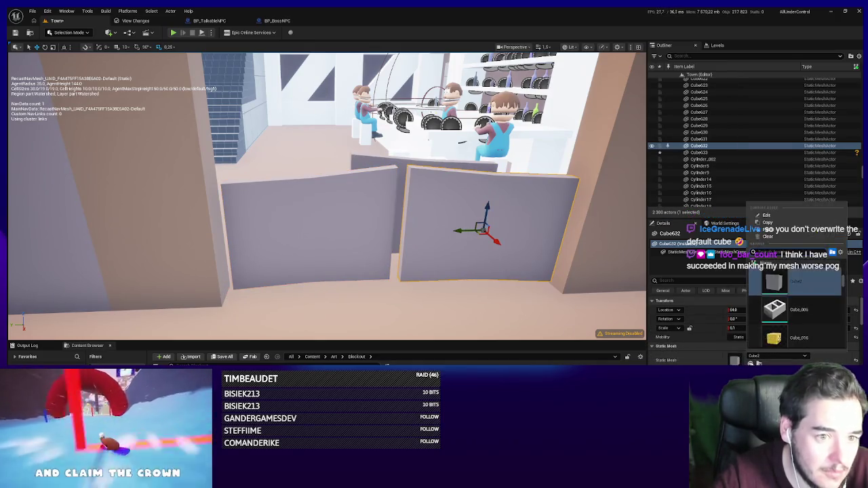
{"action": "left_click", "coordinate": [775, 281]}
Move Cube633 toward the front-left of the doorway and reset its scale to 1.
{"action": "left_click", "coordinate": [285, 231]}
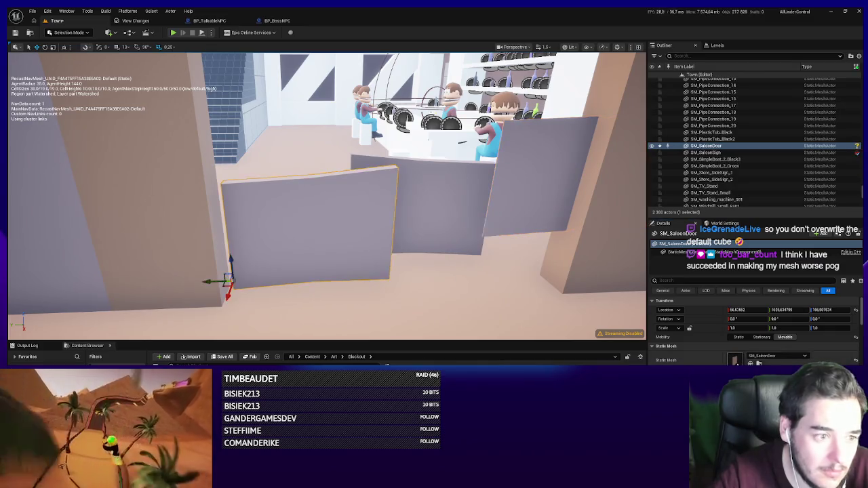
{"action": "left_click", "coordinate": [433, 217]}
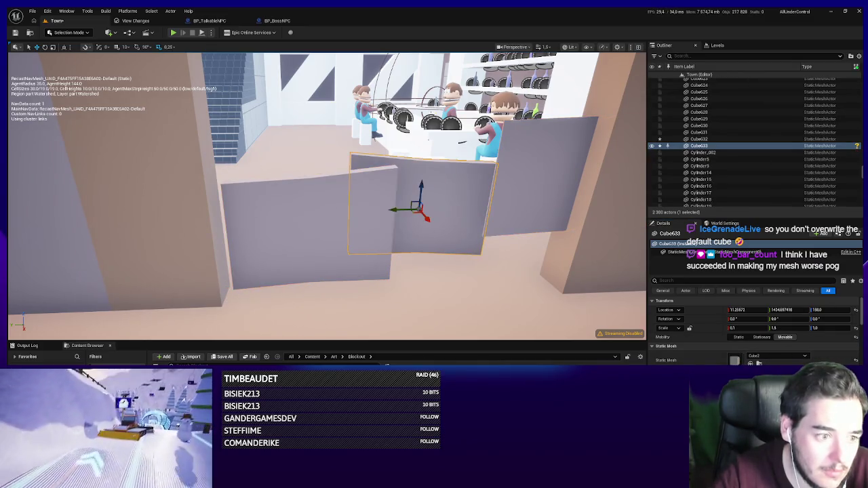
{"action": "key", "text": "Delete"}
{"action": "left_click", "coordinate": [368, 243]}
{"action": "key", "text": "ctrl+z"}
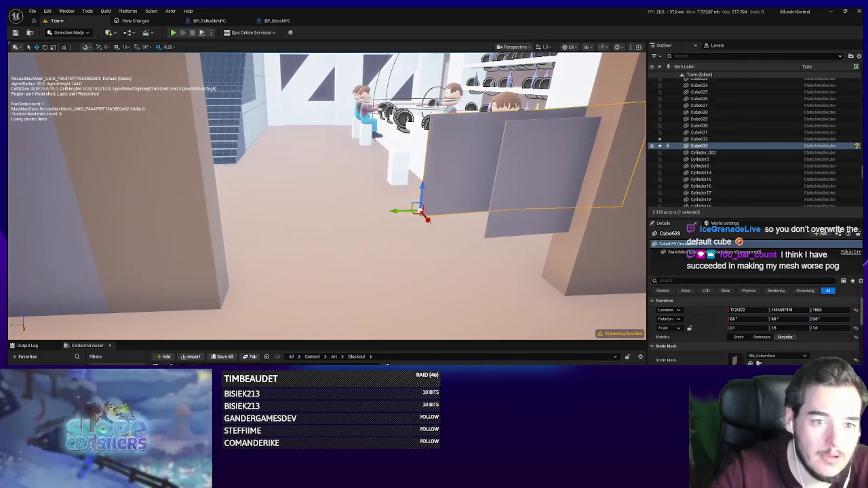
{"action": "mouse_move", "coordinate": [415, 208]}
{"action": "left_mouse_down"}
{"action": "mouse_move", "coordinate": [251, 271]}
{"action": "mouse_move", "coordinate": [237, 258]}
{"action": "mouse_move", "coordinate": [229, 300]}
{"action": "mouse_move", "coordinate": [232, 288]}
{"action": "left_mouse_up"}
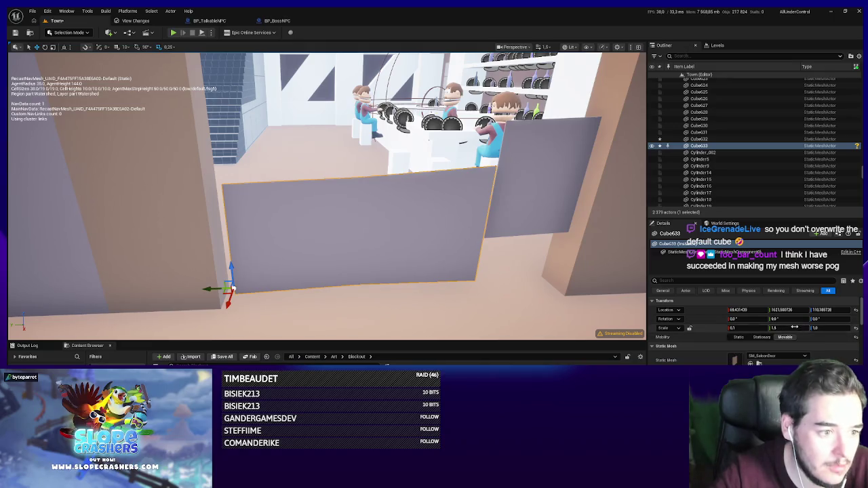
{"action": "left_click", "coordinate": [857, 329]}
Reset Cube632's scale to 1 and rotate it about 180° to mirror the left door.
{"action": "left_click", "coordinate": [552, 215]}
{"action": "left_click", "coordinate": [856, 329]}
{"action": "key", "text": "e"}
{"action": "mouse_move", "coordinate": [502, 248]}
{"action": "left_mouse_down"}
{"action": "mouse_move", "coordinate": [514, 237]}
{"action": "mouse_move", "coordinate": [509, 250]}
{"action": "mouse_move", "coordinate": [474, 242]}
{"action": "mouse_move", "coordinate": [520, 240]}
{"action": "mouse_move", "coordinate": [562, 265]}
{"action": "mouse_move", "coordinate": [563, 277]}
{"action": "mouse_move", "coordinate": [554, 273]}
{"action": "mouse_move", "coordinate": [575, 297]}
{"action": "left_mouse_up"}
{"action": "key", "text": "w"}
{"action": "key", "text": "e"}
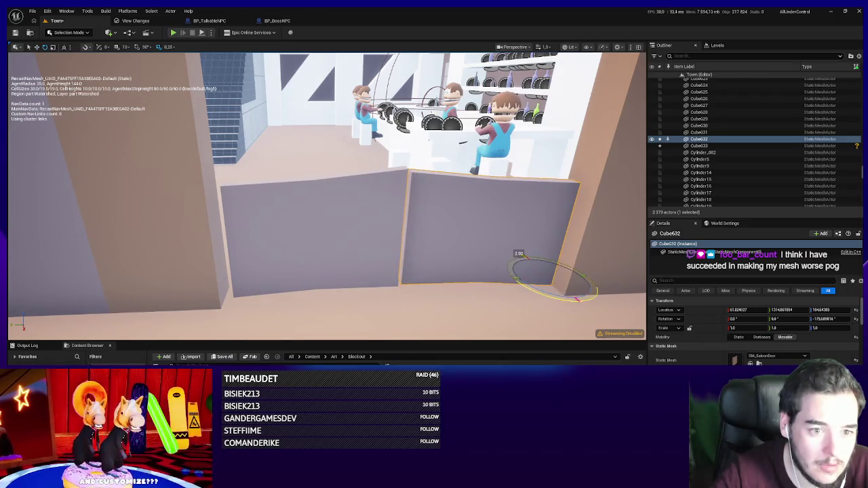
Start a Play-in-Editor session with Alt+P to test the saloon doors.
{"action": "scroll", "coordinate": [213, 111], "scroll_direction": "down", "scroll_amount": 2}
{"action": "key", "text": "d"}
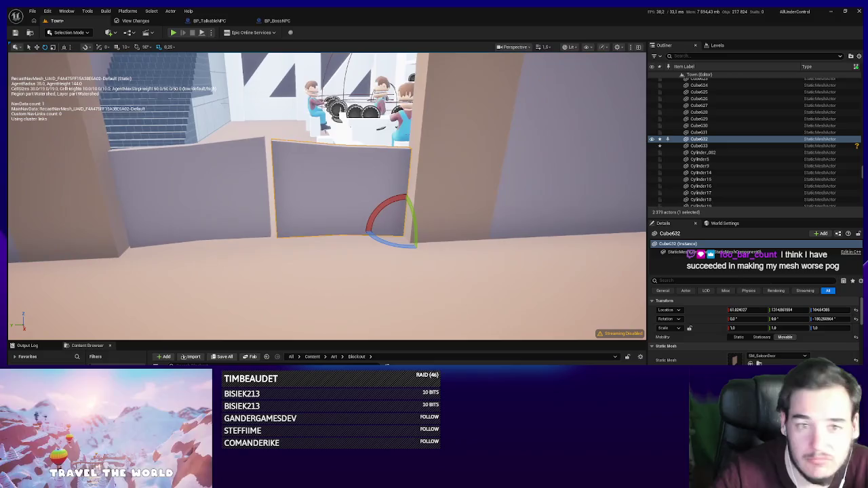
{"action": "key", "text": "alt+p"}
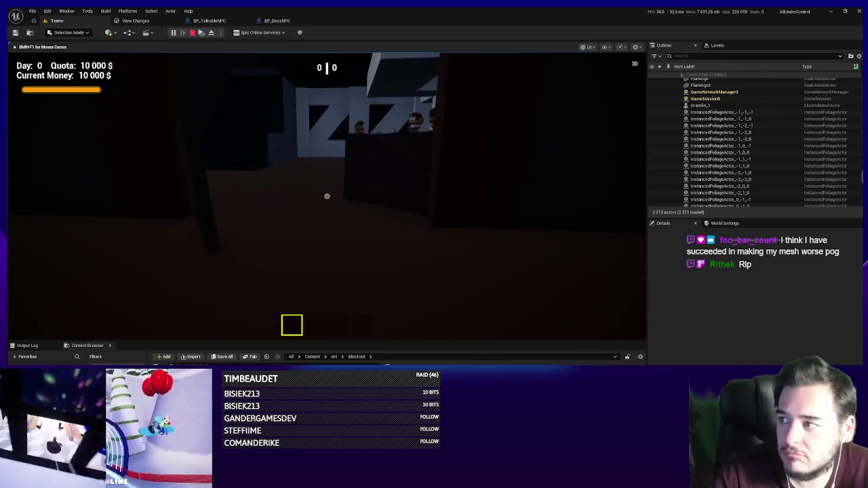
Walk to the bar and doorway, toggling unlit and lit views, then stop and focus Cube632.
{"action": "key", "text": "w"}
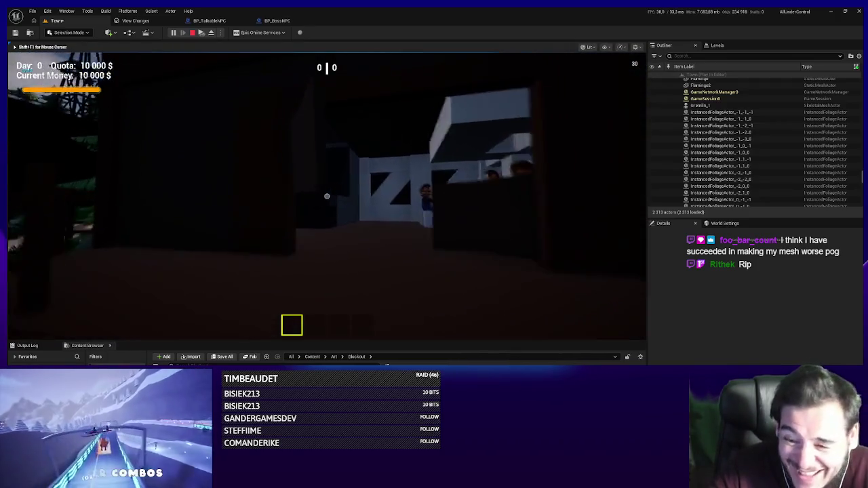
{"action": "key", "text": "F2"}
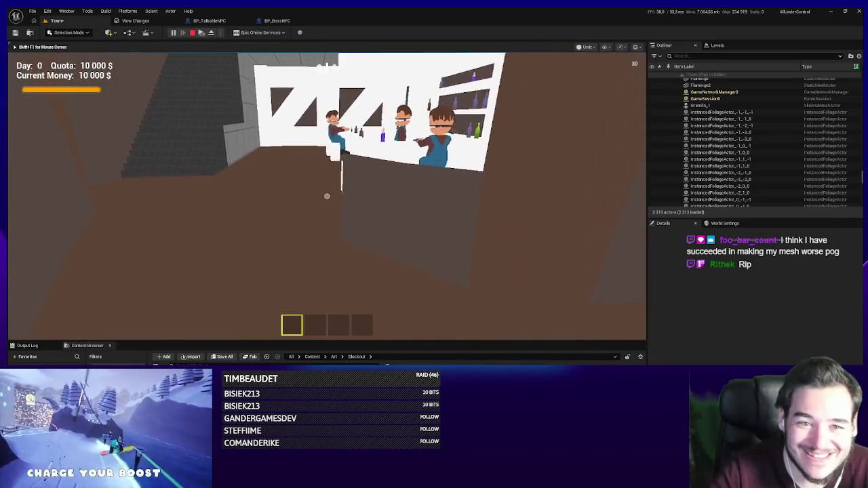
{"action": "key", "text": "F3"}
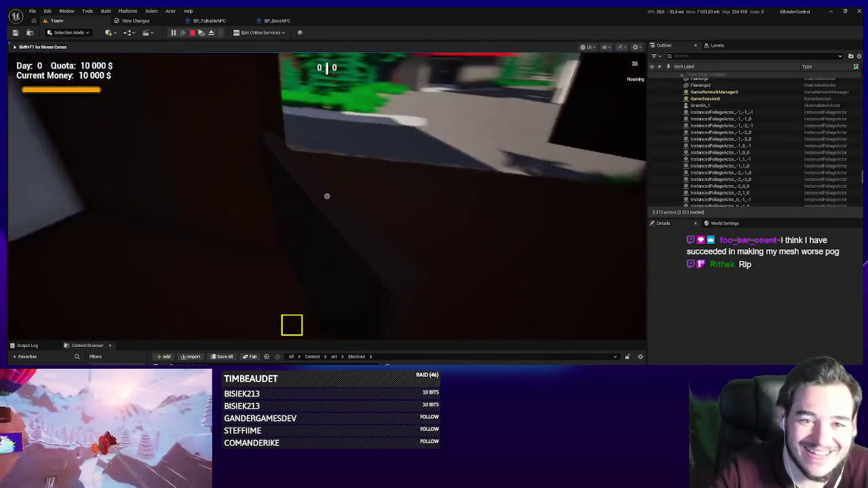
{"action": "key", "text": "w"}
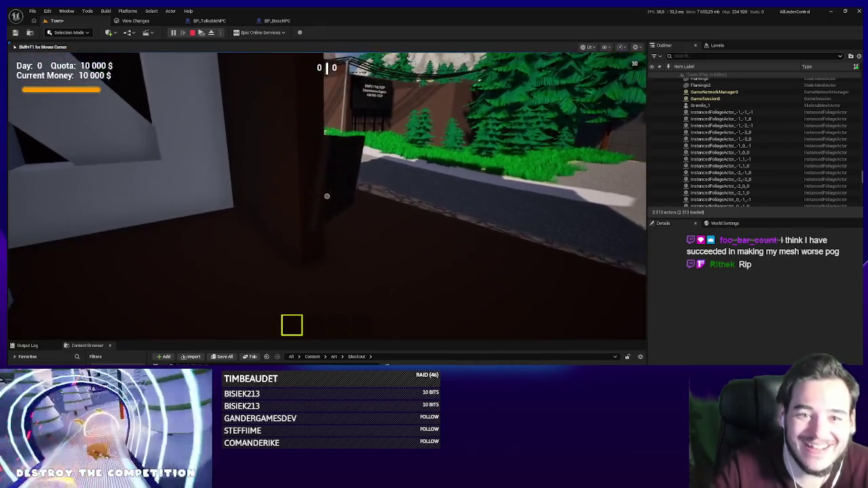
{"action": "key", "text": "a"}
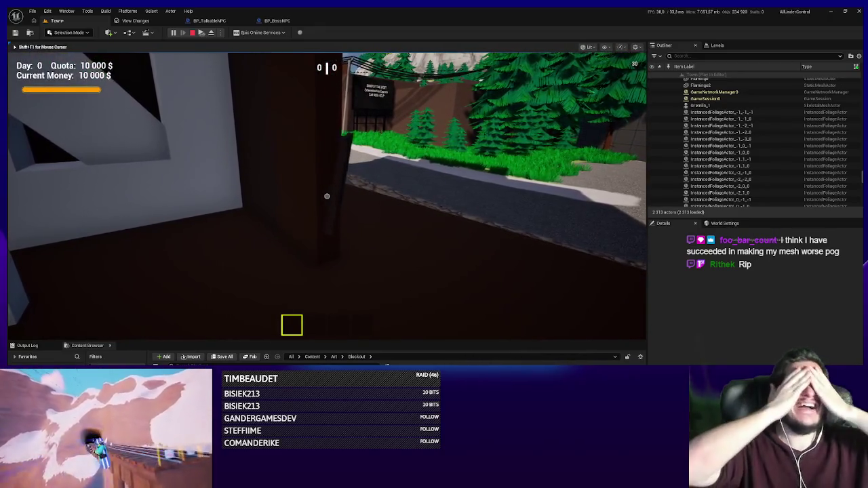
{"action": "key", "text": "d"}
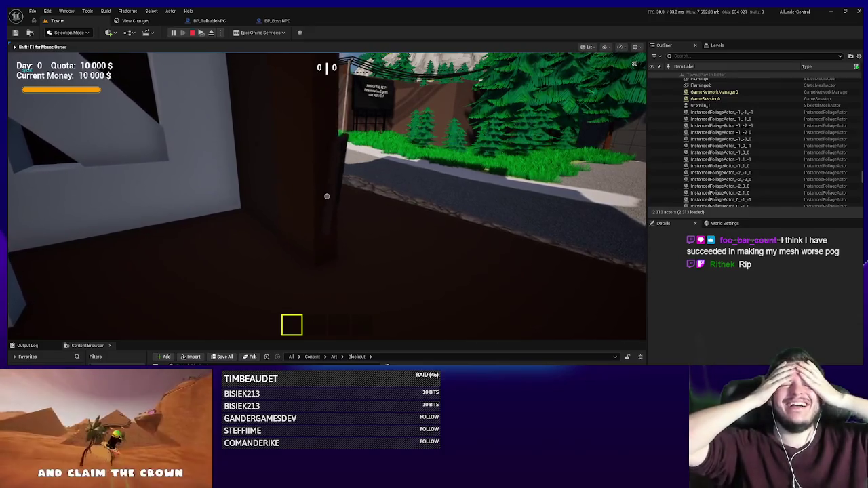
{"action": "key", "text": "d"}
{"action": "key", "text": "d"}
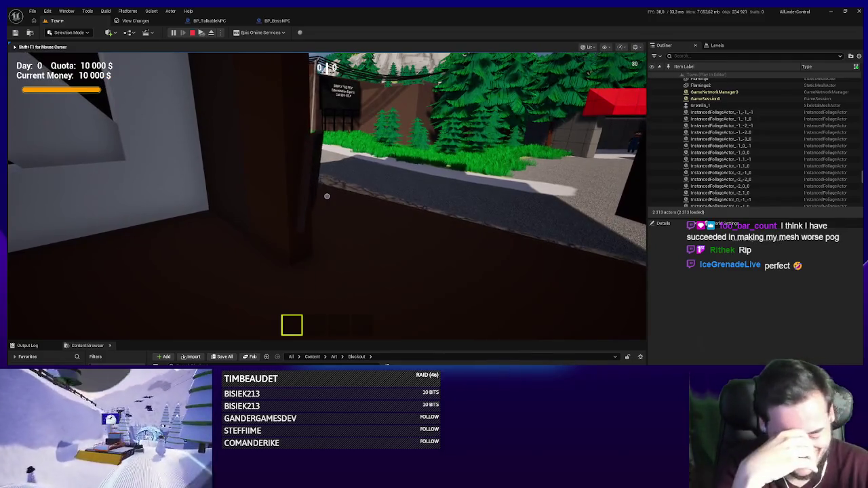
{"action": "key", "text": "Escape"}
{"action": "key", "text": "f"}
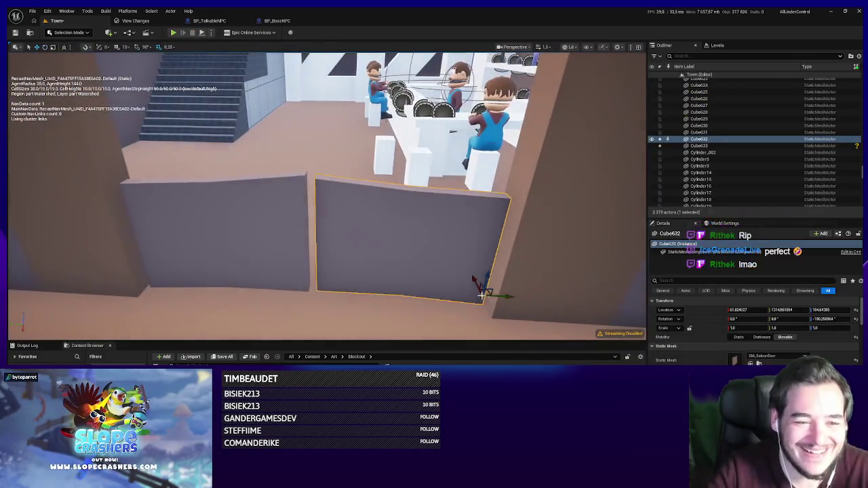
Nudge the Cube632 and Cube633 wall panels slightly to the left.
{"action": "left_click_drag", "start_coordinate": [486, 291], "coordinate": [479, 291]}
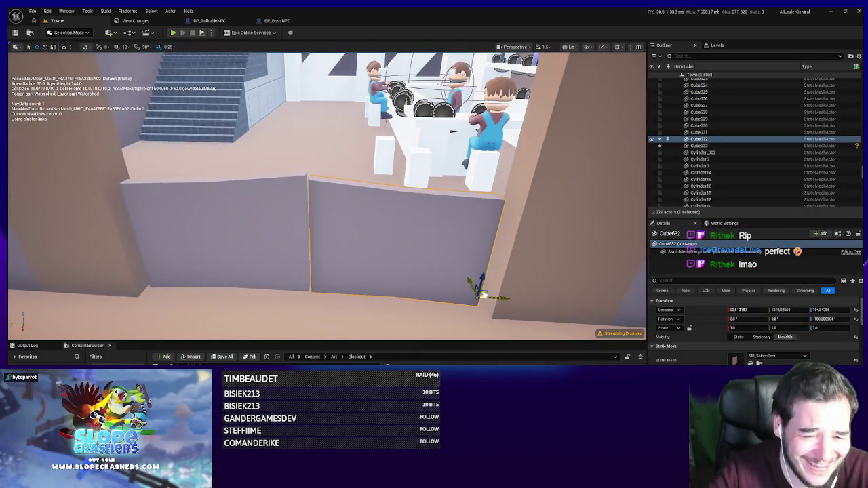
{"action": "left_click", "coordinate": [306, 275]}
{"action": "key", "text": "f"}
{"action": "left_click_drag", "start_coordinate": [282, 288], "coordinate": [276, 288]}
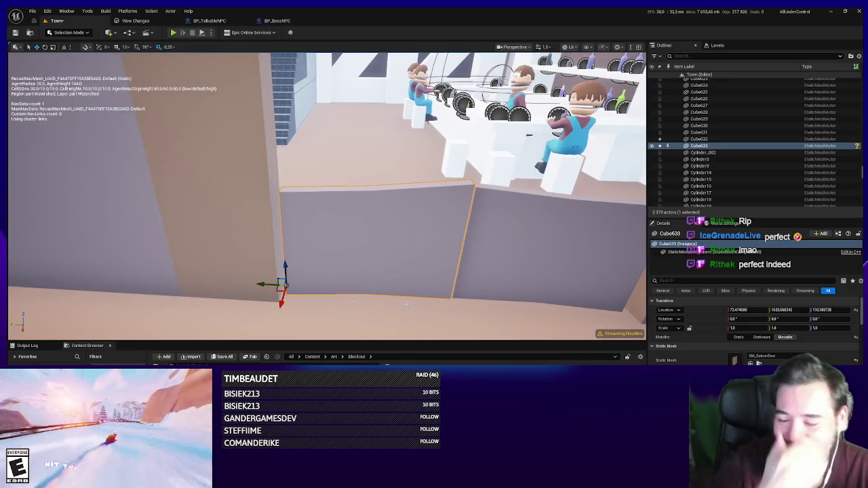
Review Cube633's physics constraint settings and start a new Alt+P play-test.
{"action": "scroll", "coordinate": [847, 309], "scroll_direction": "down", "scroll_amount": 5}
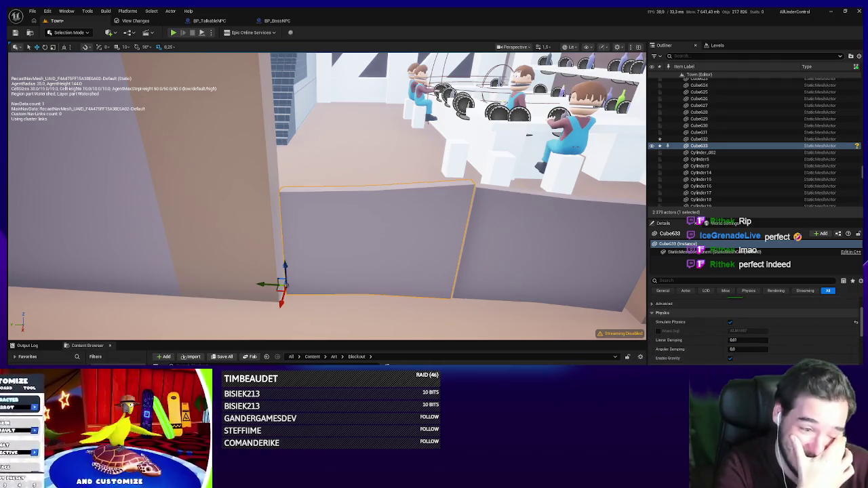
{"action": "scroll", "coordinate": [742, 353], "scroll_direction": "down", "scroll_amount": 2}
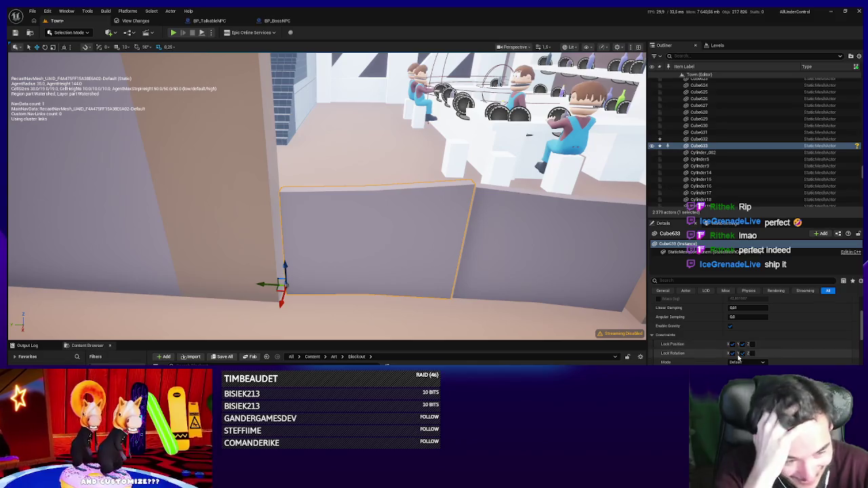
{"action": "left_click_drag", "start_coordinate": [325, 203], "coordinate": [309, 247]}
{"action": "key", "text": "alt+p"}
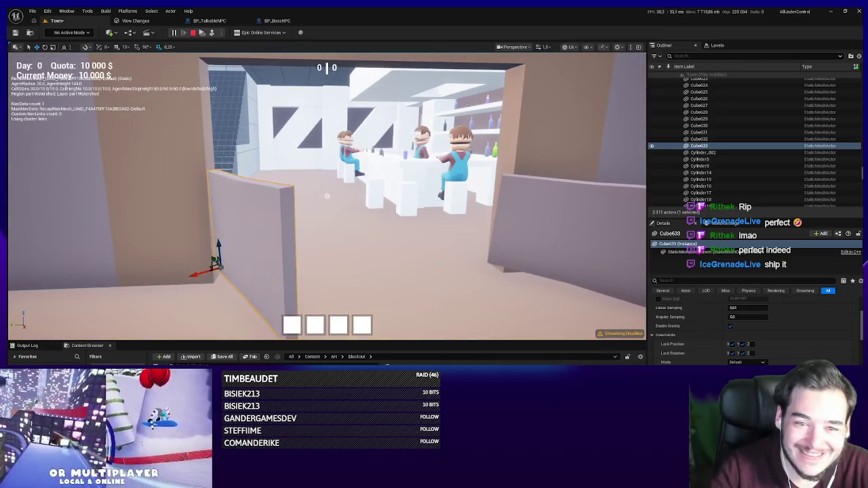
Stop the play-test and inspect Cube632, the Boolean6 wall frame and blockout_wall155.
{"action": "key", "text": "Escape"}
{"action": "left_click", "coordinate": [407, 227]}
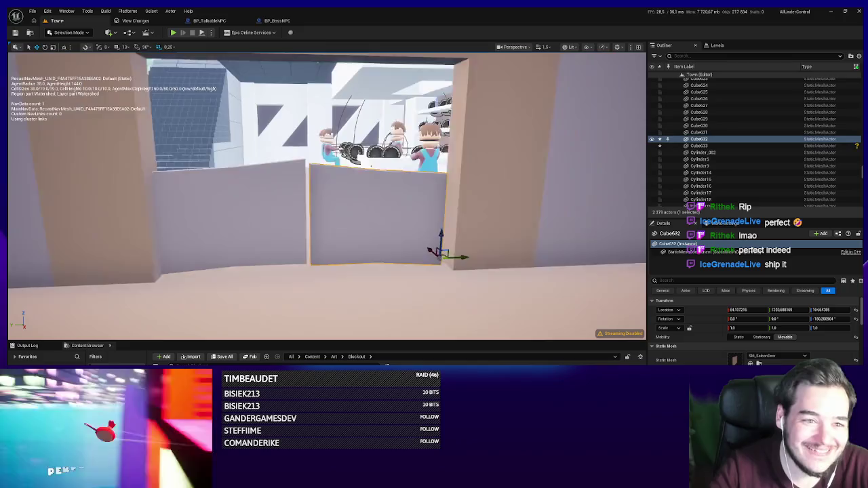
{"action": "scroll", "coordinate": [409, 239], "scroll_direction": "up", "scroll_amount": 5}
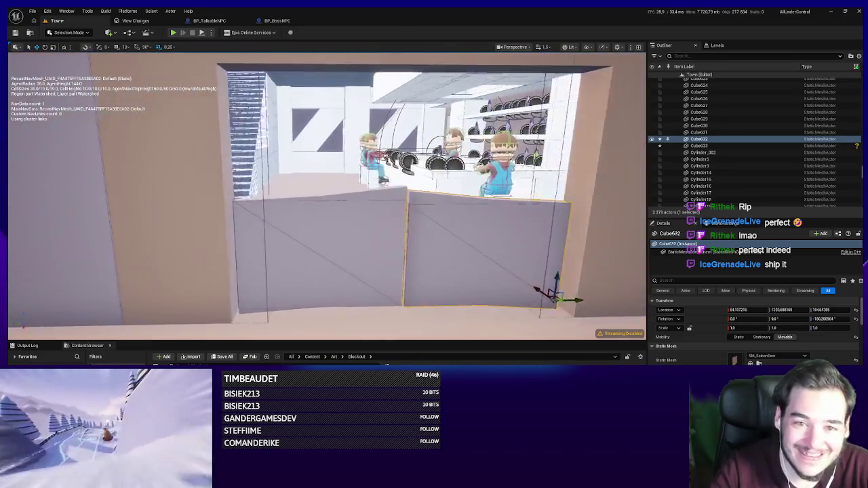
{"action": "scroll", "coordinate": [409, 239], "scroll_direction": "down", "scroll_amount": 6}
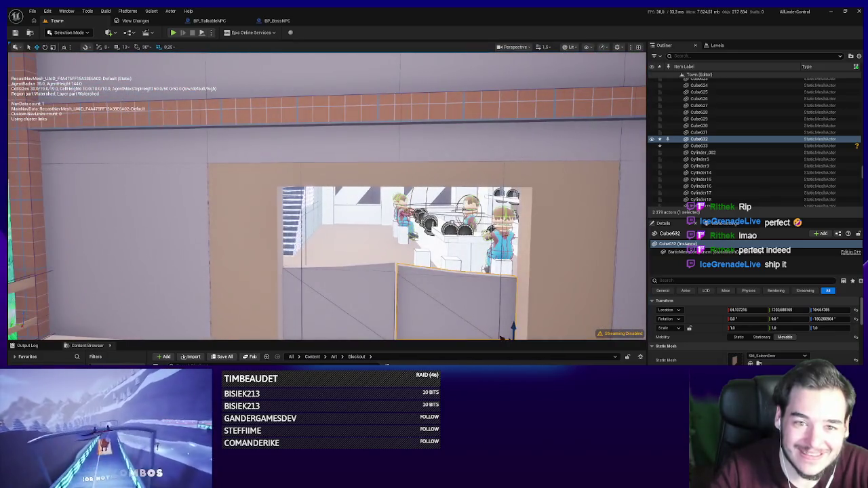
{"action": "left_click", "coordinate": [244, 224]}
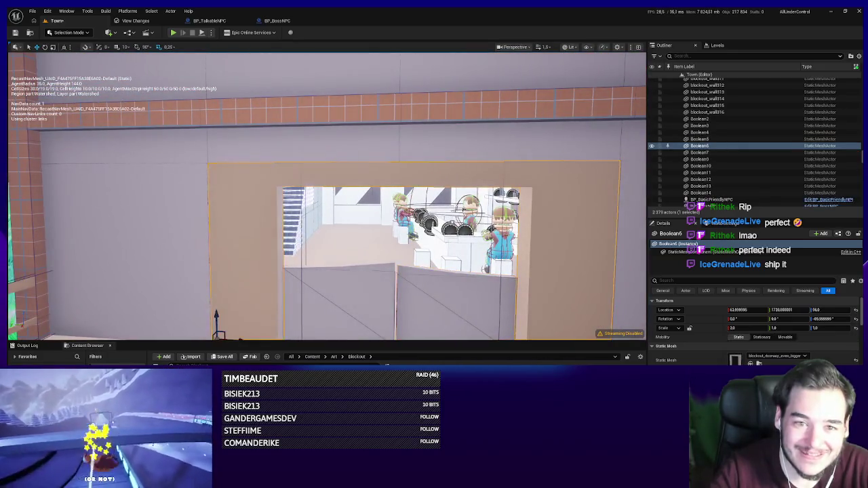
{"action": "left_click", "coordinate": [303, 224]}
Shift the Boolean6 wall frame along Y from 1720 to 1640, then open its doorway mesh with Ctrl+E.
{"action": "mouse_move", "coordinate": [302, 224]}
{"action": "left_mouse_down"}
{"action": "mouse_move", "coordinate": [302, 234]}
{"action": "mouse_move", "coordinate": [268, 193]}
{"action": "left_mouse_up"}
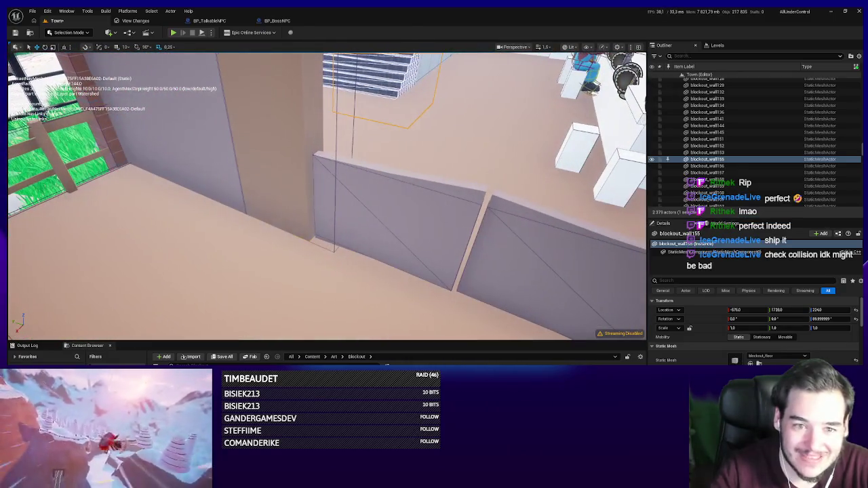
{"action": "left_click", "coordinate": [333, 250]}
{"action": "left_click", "coordinate": [679, 244]}
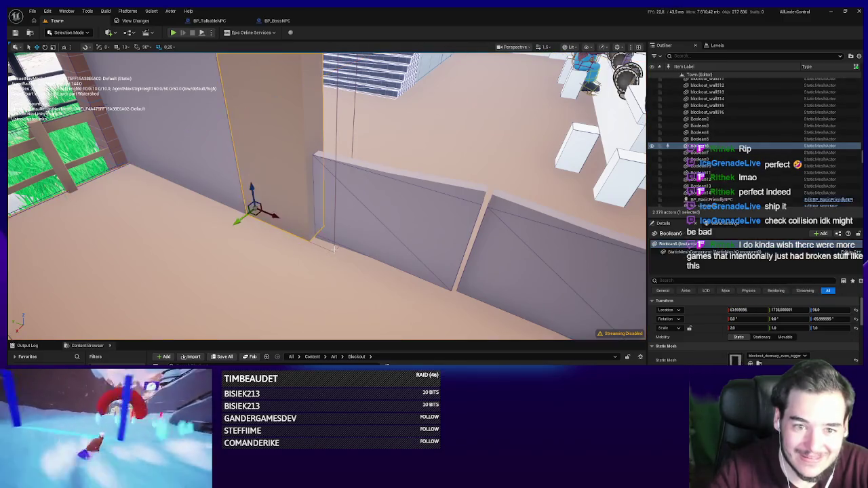
{"action": "left_click", "coordinate": [698, 252]}
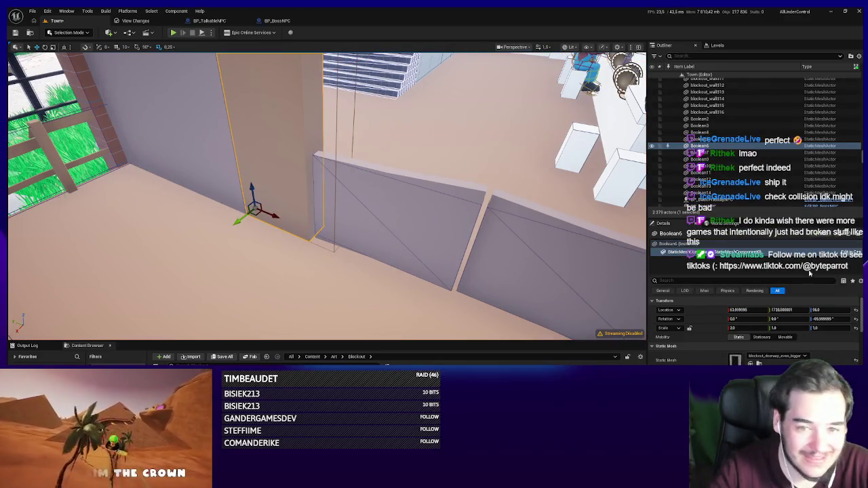
{"action": "mouse_move", "coordinate": [273, 219]}
{"action": "left_mouse_down"}
{"action": "mouse_move", "coordinate": [204, 217]}
{"action": "mouse_move", "coordinate": [248, 213]}
{"action": "mouse_move", "coordinate": [333, 237]}
{"action": "mouse_move", "coordinate": [306, 232]}
{"action": "mouse_move", "coordinate": [300, 204]}
{"action": "mouse_move", "coordinate": [319, 291]}
{"action": "mouse_move", "coordinate": [289, 265]}
{"action": "left_mouse_up"}
{"action": "key", "text": "f"}
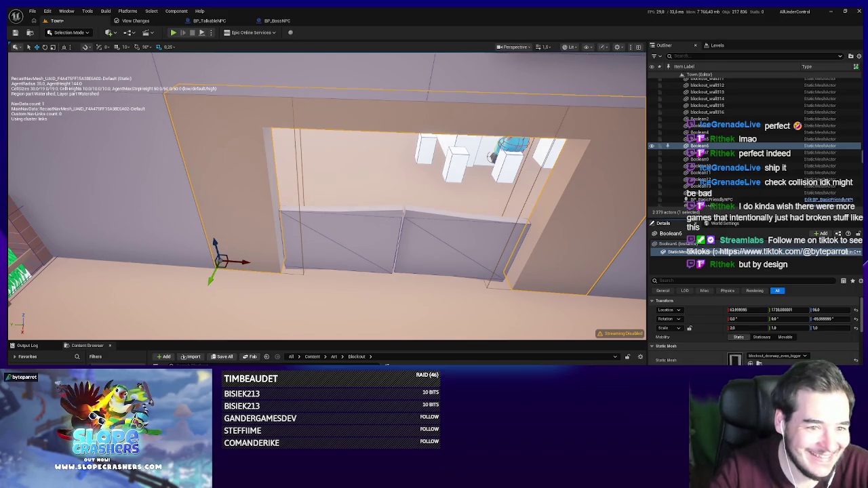
{"action": "key", "text": "ctrl+e"}
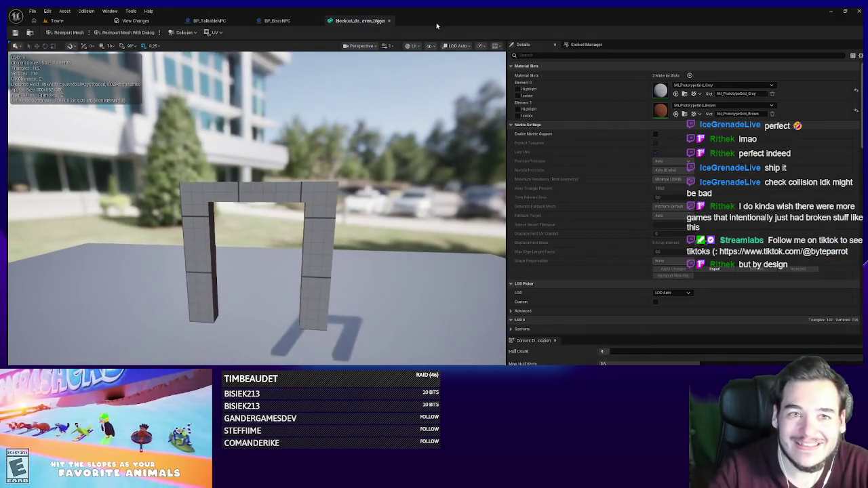
Turn on Simple Collision display in the doorway mesh preview.
{"action": "left_click", "coordinate": [430, 46]}
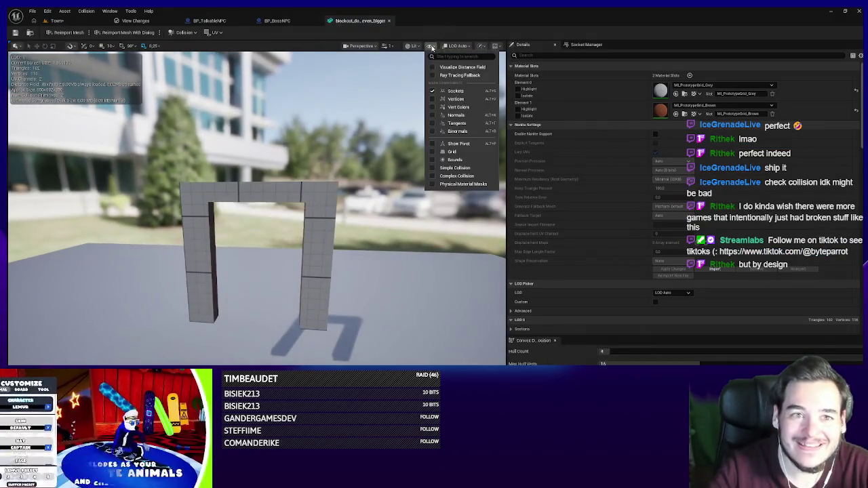
{"action": "left_click", "coordinate": [453, 168]}
{"action": "left_click", "coordinate": [297, 228]}
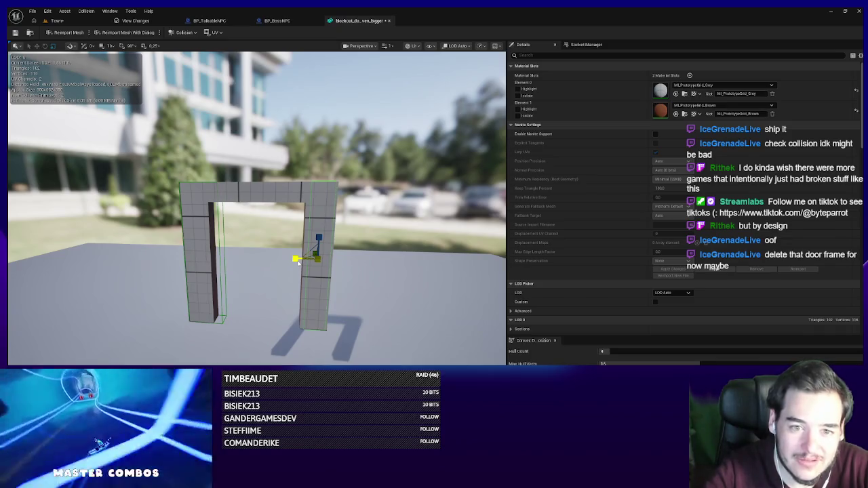
{"action": "left_click", "coordinate": [298, 263]}
Expand the collision box primitives and adjust the first box's X Extent.
{"action": "scroll", "coordinate": [611, 237], "scroll_direction": "down", "scroll_amount": 10}
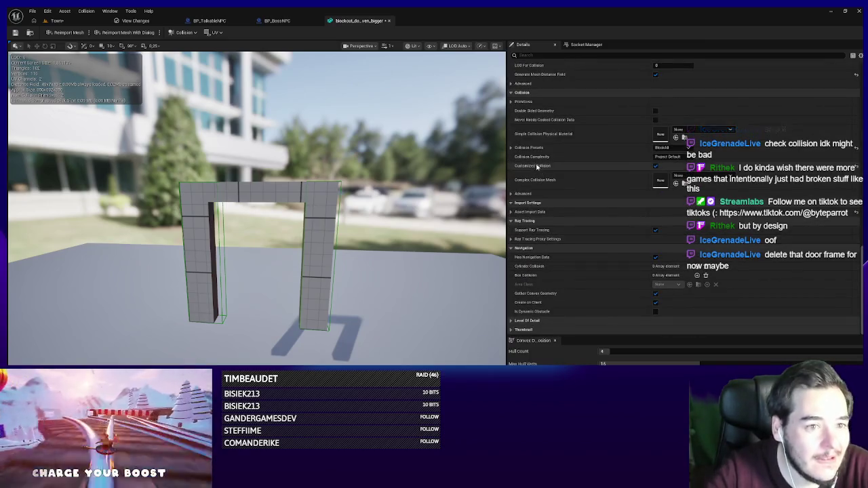
{"action": "left_click", "coordinate": [511, 102]}
{"action": "left_click", "coordinate": [516, 120]}
{"action": "left_click", "coordinate": [521, 129]}
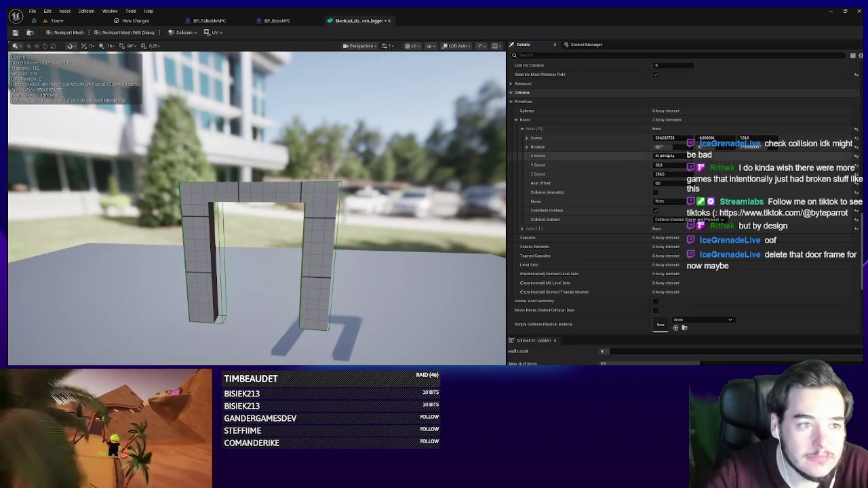
{"action": "left_click_drag", "start_coordinate": [664, 156], "coordinate": [671, 156]}
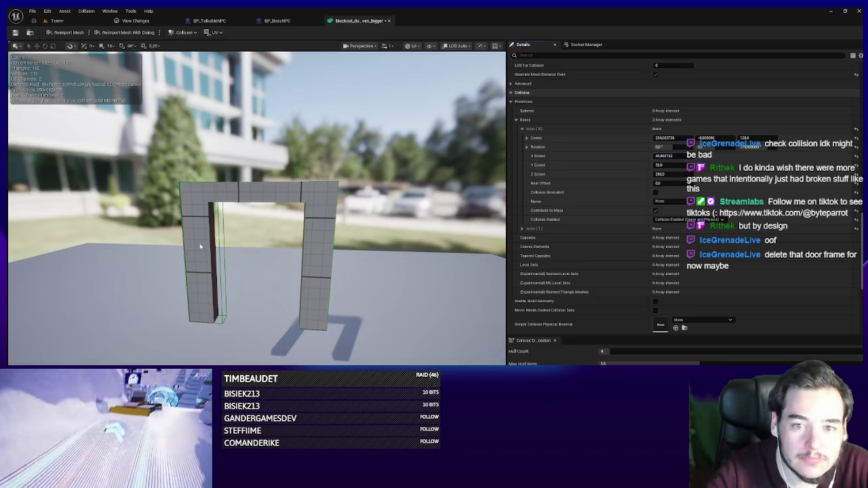
{"action": "left_click", "coordinate": [522, 229]}
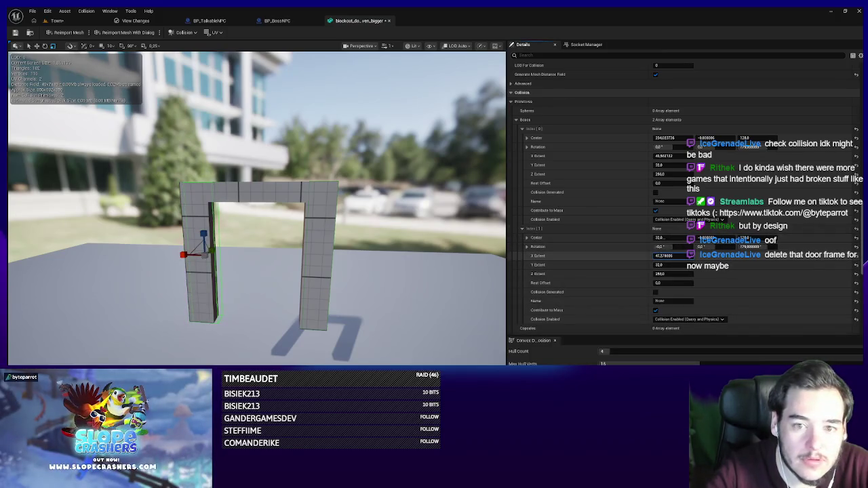
{"action": "scroll", "coordinate": [284, 269], "scroll_direction": "up", "scroll_amount": 2}
{"action": "mouse_move", "coordinate": [257, 272]}
{"action": "left_mouse_down"}
{"action": "mouse_move", "coordinate": [283, 269]}
{"action": "mouse_move", "coordinate": [270, 264]}
{"action": "left_mouse_up"}
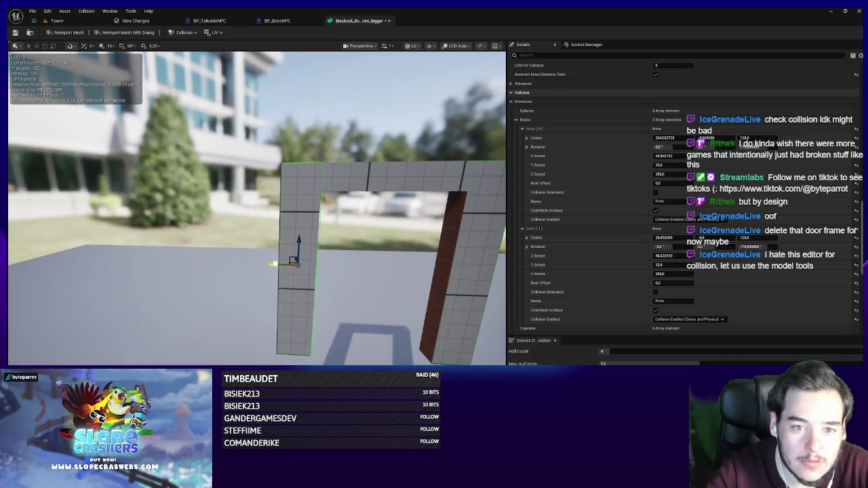
Save and check out the doorway mesh, then return to the Town level.
{"action": "left_click", "coordinate": [15, 33]}
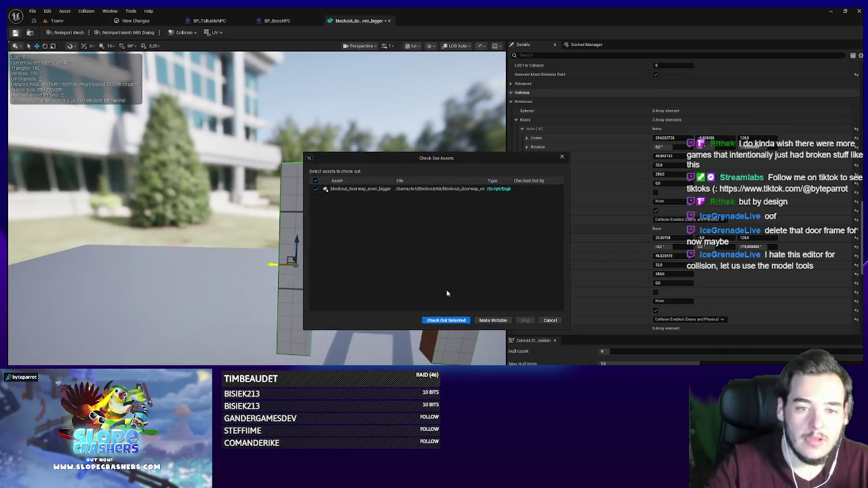
{"action": "left_click", "coordinate": [445, 321]}
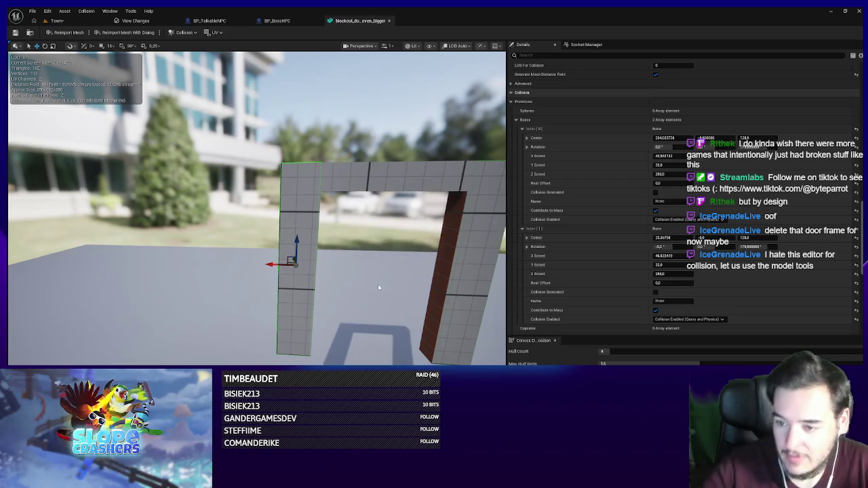
{"action": "left_click", "coordinate": [66, 21]}
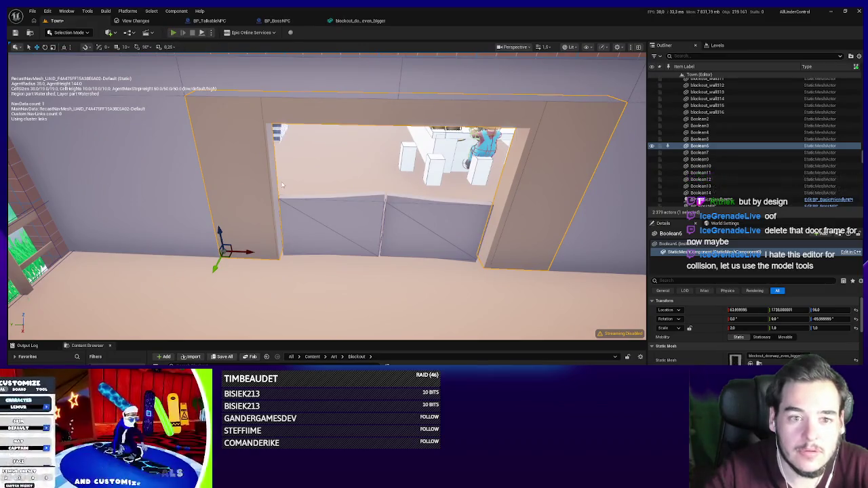
Start a play-test of the Town level and walk through the saloon doorway.
{"action": "key", "text": "alt+p"}
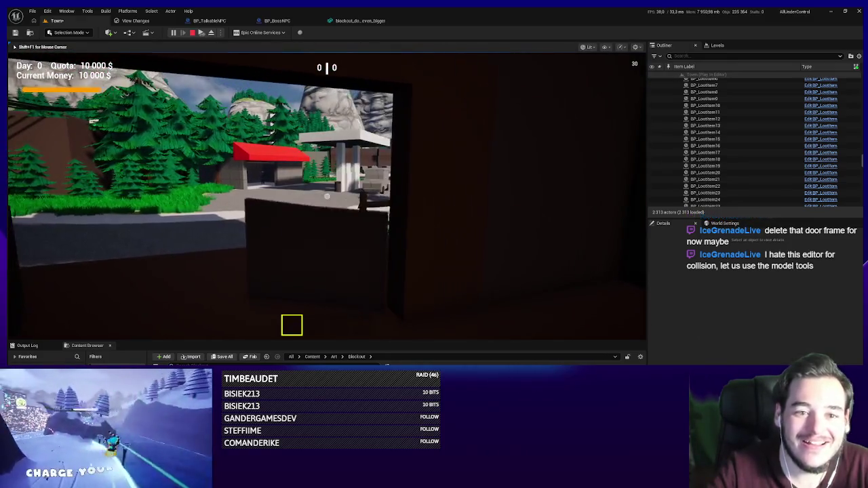
Stop the play-test, select both door panels including Cube632, and raise them slightly.
{"action": "key", "text": "Escape"}
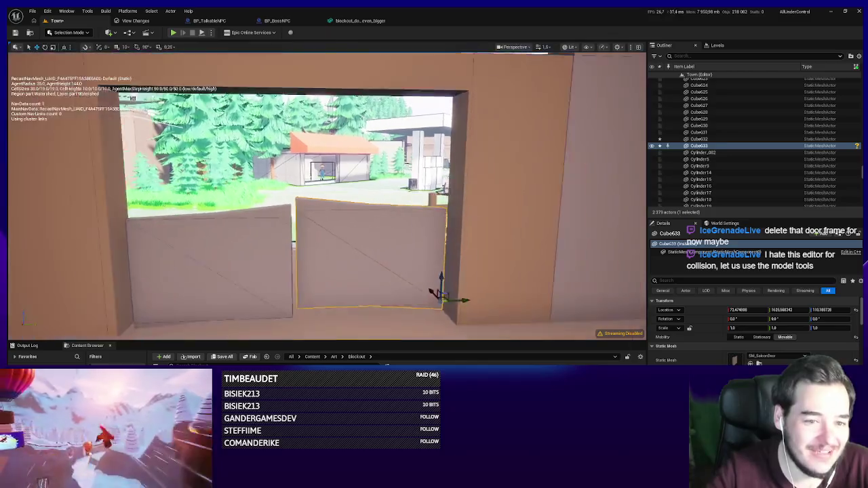
{"action": "left_click", "coordinate": [282, 265], "text": "ctrl"}
{"action": "left_click_drag", "start_coordinate": [154, 282], "coordinate": [314, 297]}
{"action": "scroll", "coordinate": [753, 306], "scroll_direction": "down", "scroll_amount": 1}
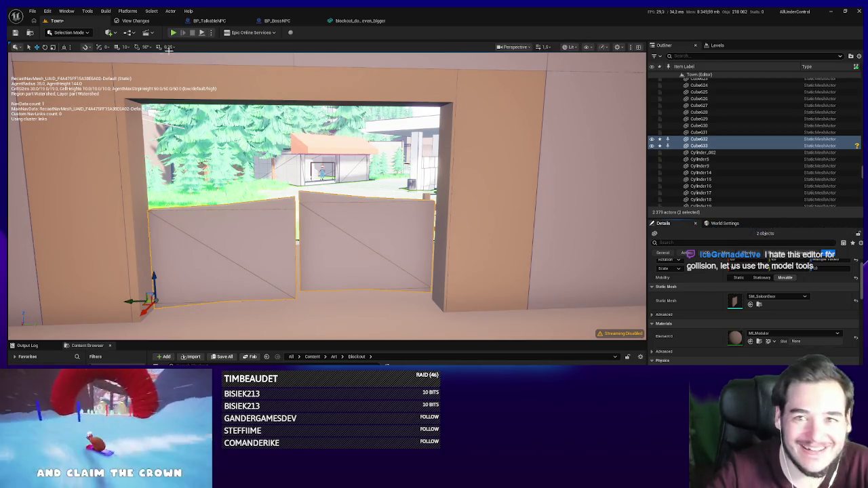
Play-test the Town level twice more to check the raised panels, returning to editing.
{"action": "key", "text": "alt+p"}
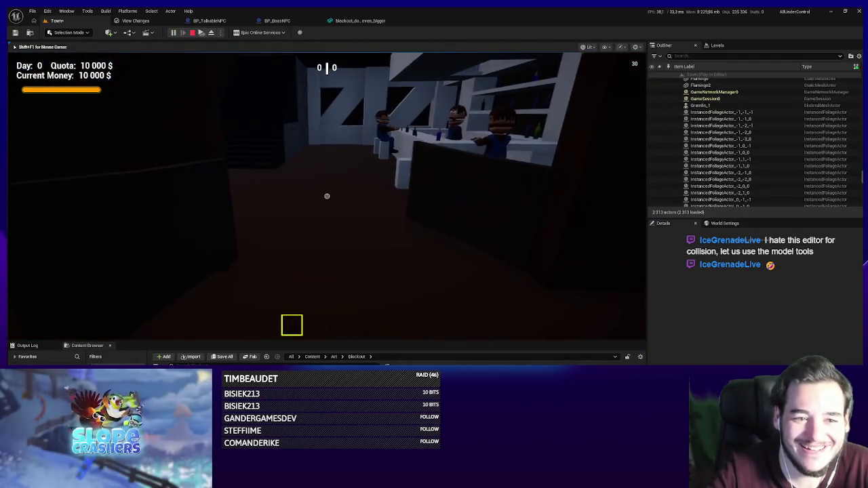
{"action": "key", "text": "Escape"}
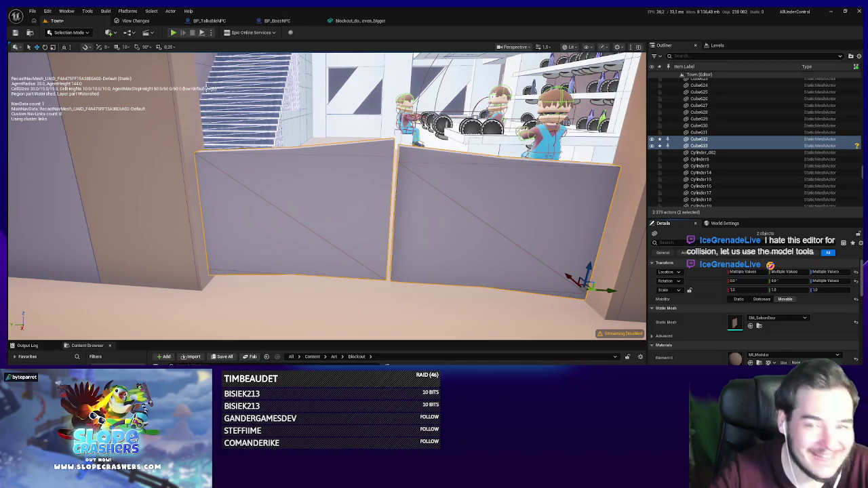
{"action": "key", "text": "alt+p"}
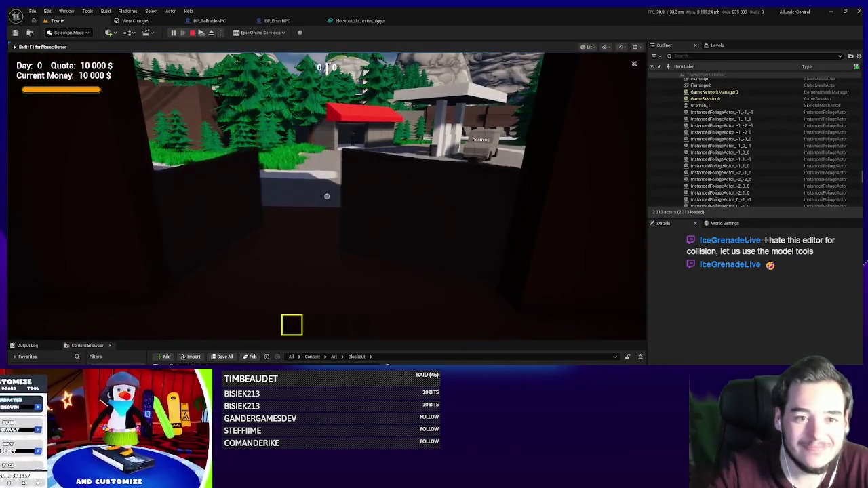
{"action": "key", "text": "Escape"}
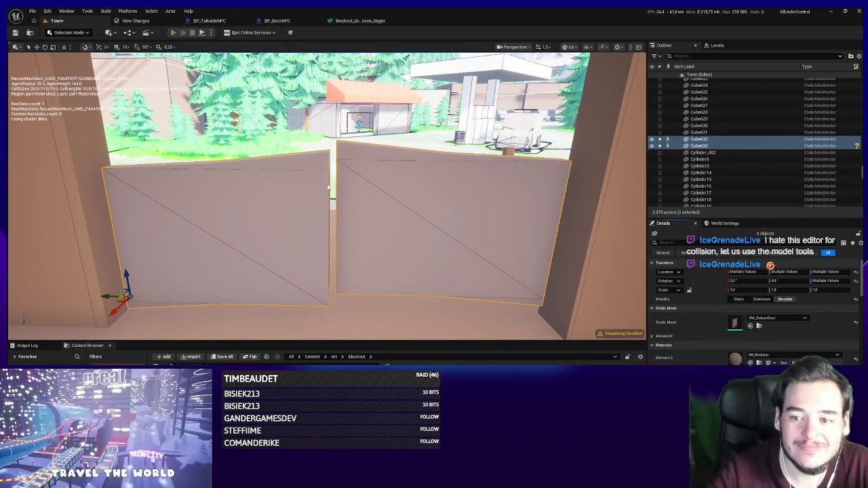
{"action": "key", "text": "alt+p"}
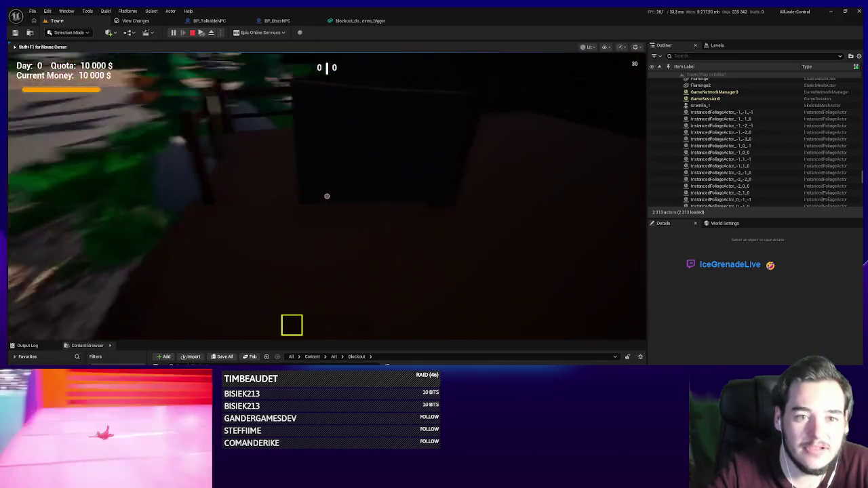
{"action": "key", "text": "Escape"}
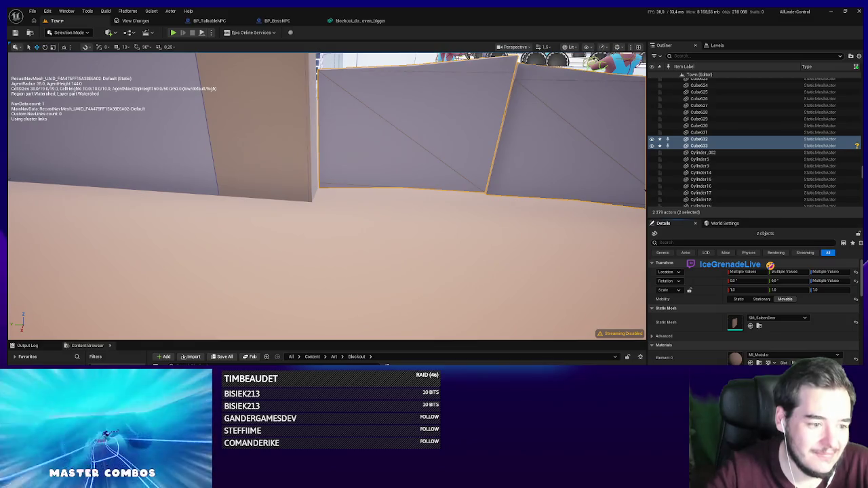
{"action": "key", "text": "f"}
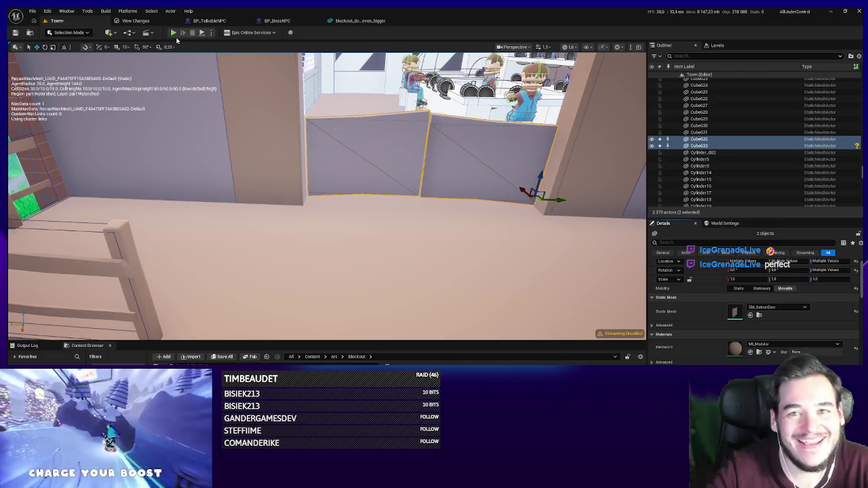
{"action": "key", "text": "alt+p"}
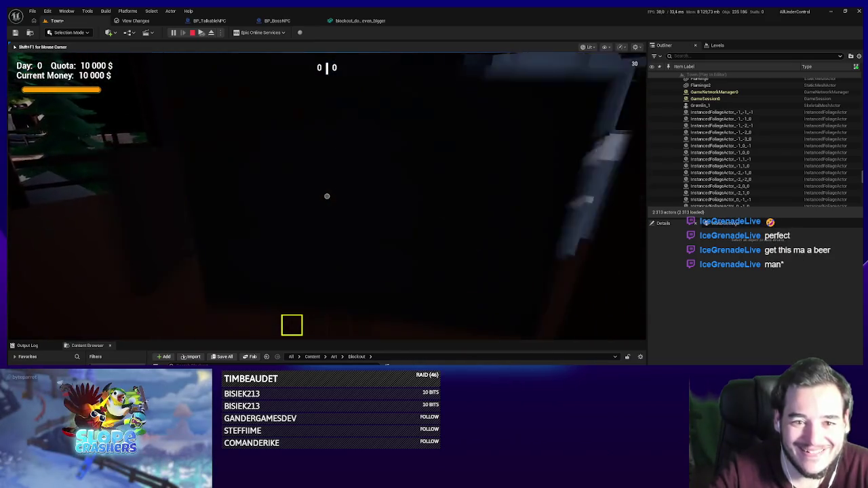
{"action": "key", "text": "Escape"}
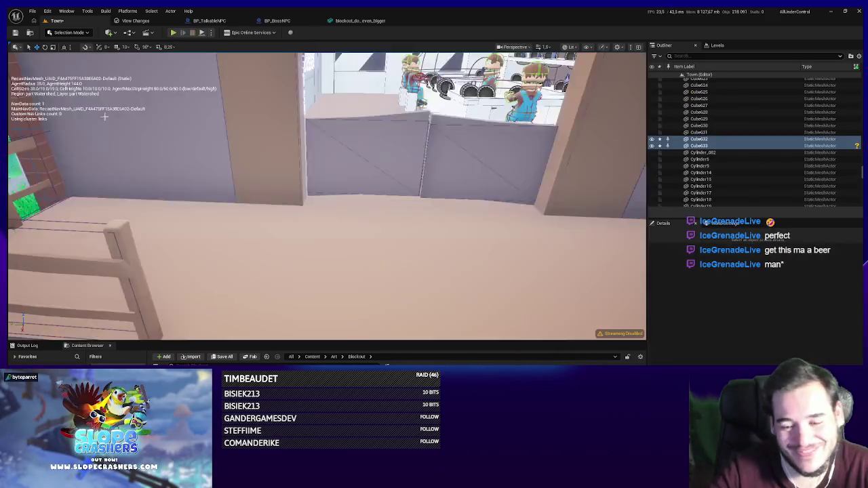
Save the Town level after checking out the changed wall cubes, then select only Cube632.
{"action": "key", "text": "ctrl+s"}
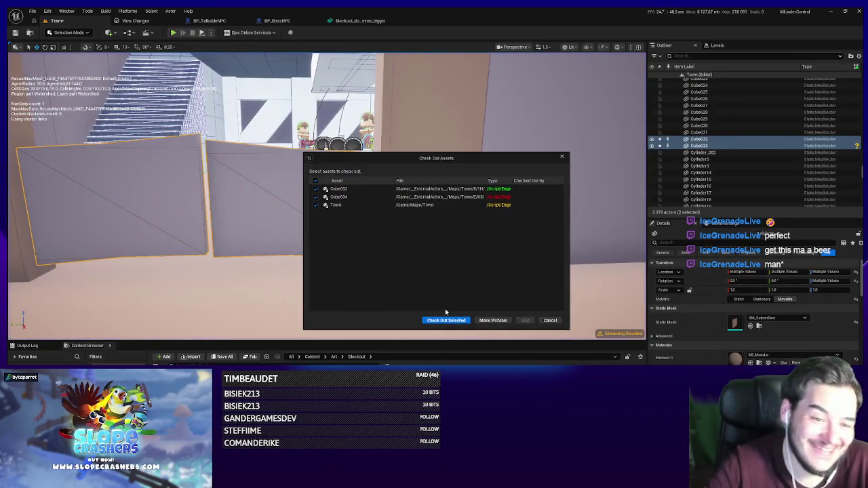
{"action": "left_click", "coordinate": [442, 321]}
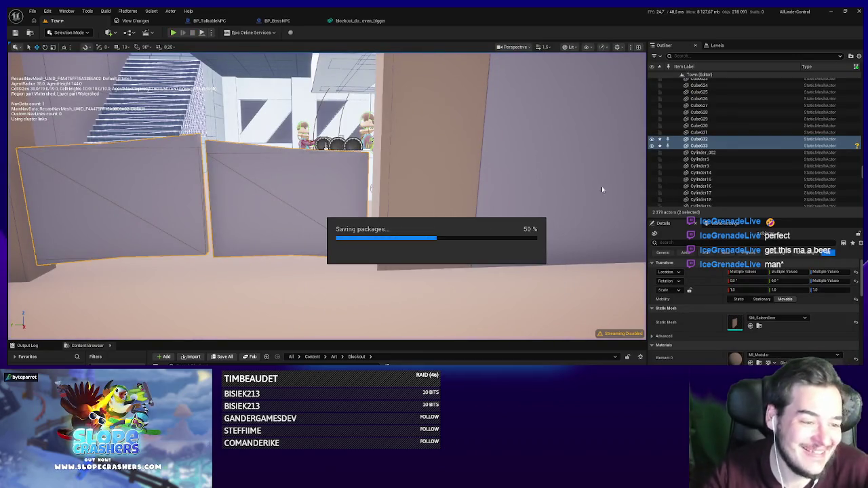
{"action": "left_click", "coordinate": [364, 244]}
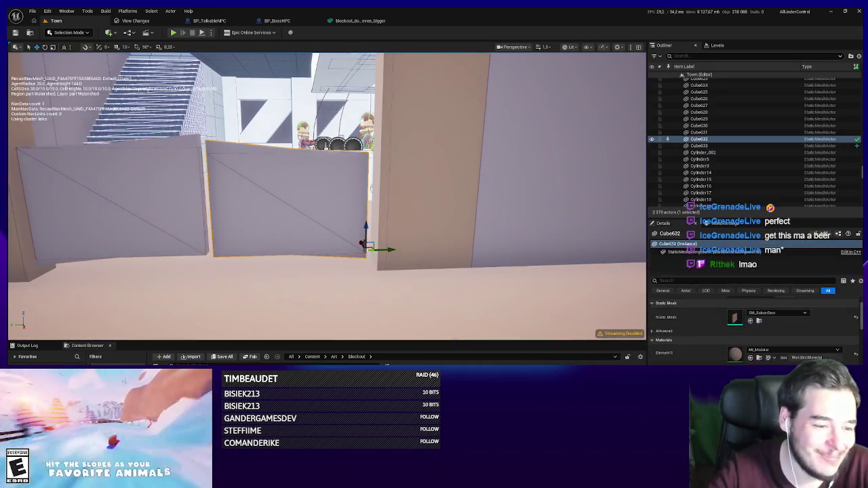
Scroll through Cube632's Details and drag the Outliner/Details splitter up to enlarge Details.
{"action": "scroll", "coordinate": [753, 325], "scroll_direction": "down", "scroll_amount": 3}
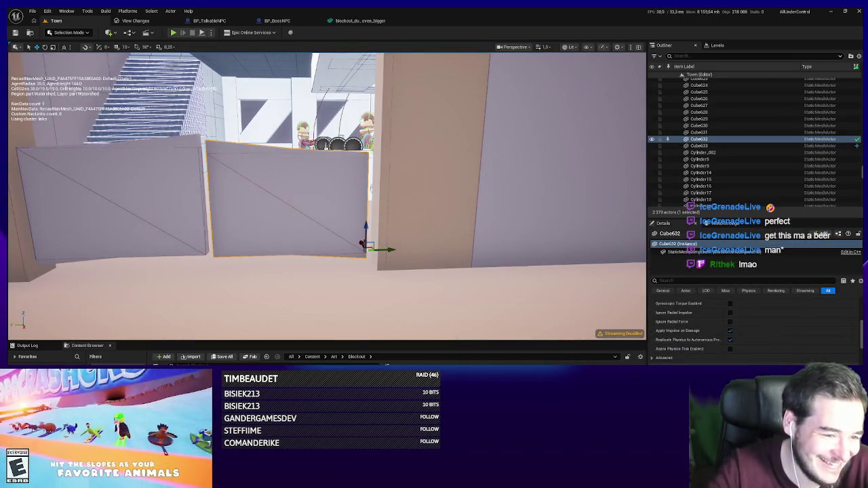
{"action": "scroll", "coordinate": [753, 326], "scroll_direction": "down", "scroll_amount": 5}
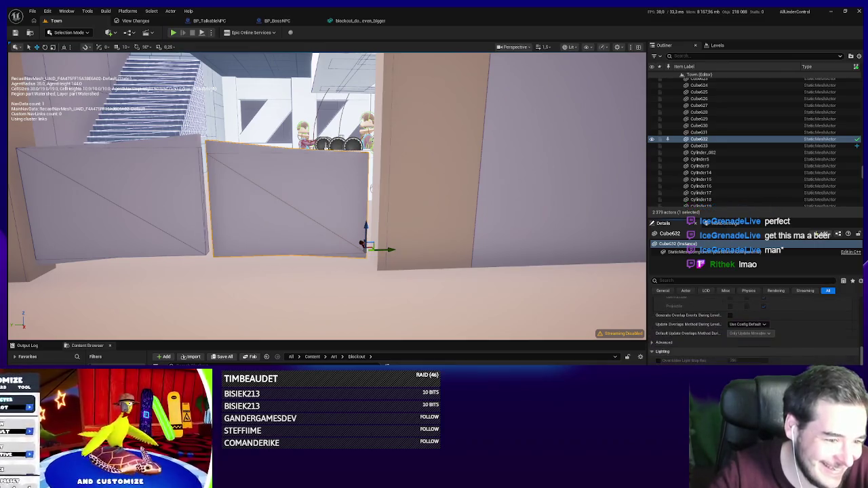
{"action": "scroll", "coordinate": [753, 326], "scroll_direction": "down", "scroll_amount": 5}
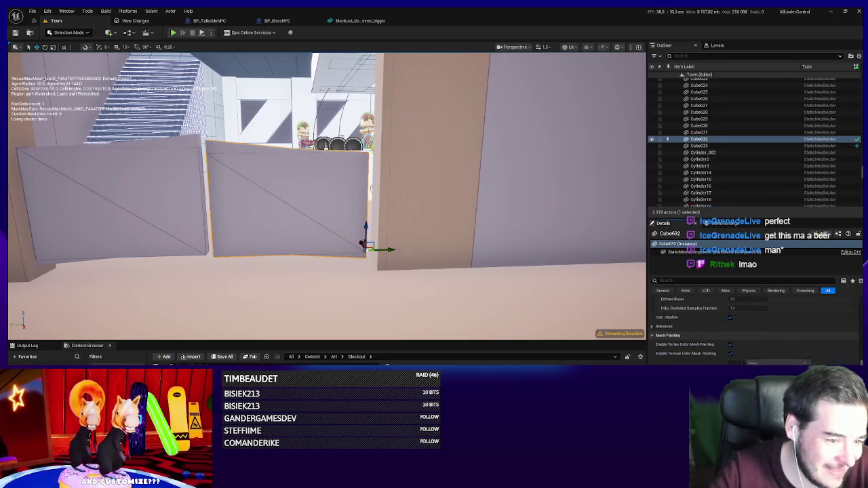
{"action": "scroll", "coordinate": [753, 326], "scroll_direction": "up", "scroll_amount": 10}
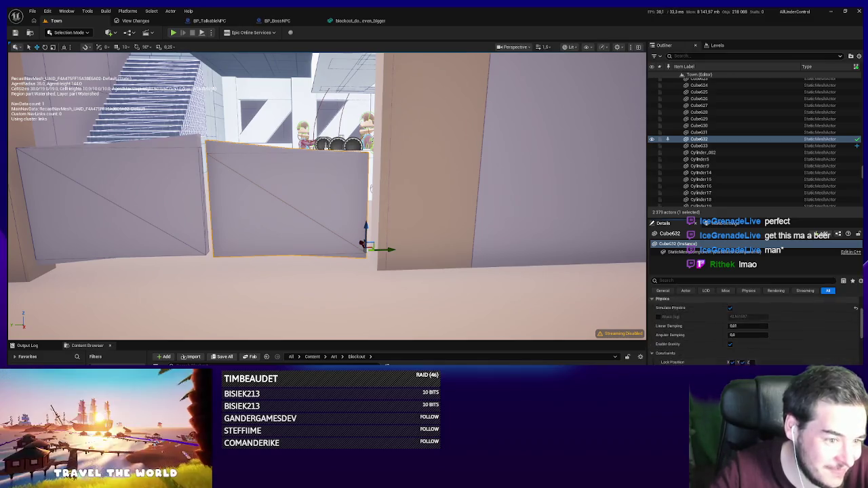
{"action": "scroll", "coordinate": [753, 326], "scroll_direction": "up", "scroll_amount": 3}
{"action": "scroll", "coordinate": [650, 307], "scroll_direction": "down", "scroll_amount": 4}
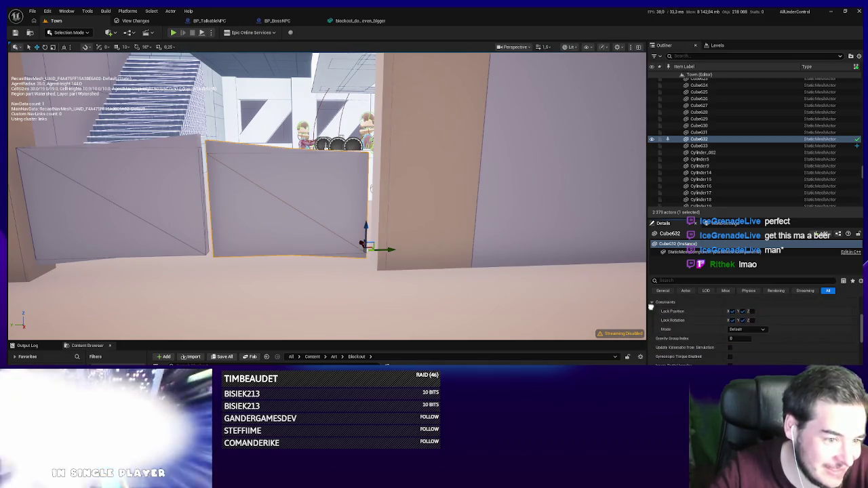
{"action": "scroll", "coordinate": [659, 323], "scroll_direction": "down", "scroll_amount": 3}
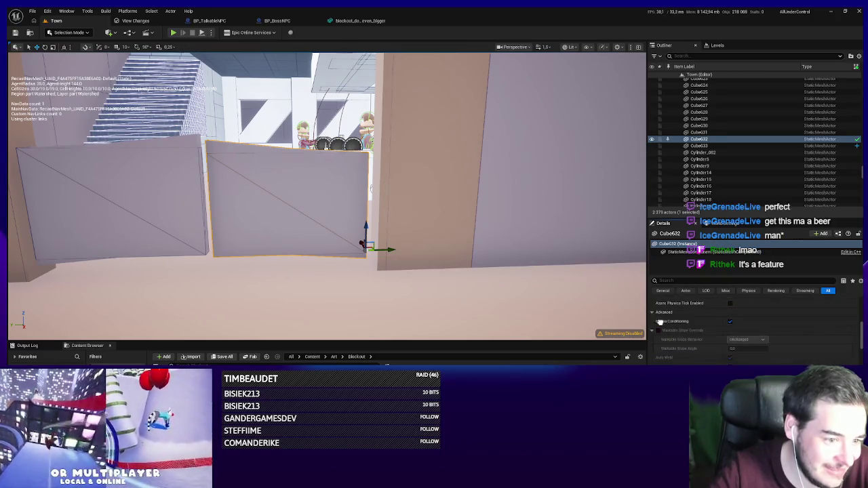
{"action": "scroll", "coordinate": [753, 325], "scroll_direction": "down", "scroll_amount": 2}
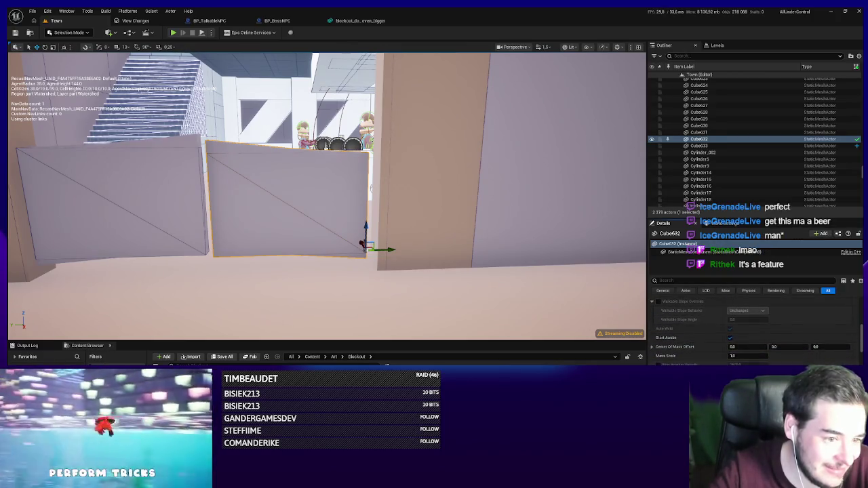
{"action": "scroll", "coordinate": [706, 339], "scroll_direction": "down", "scroll_amount": 1}
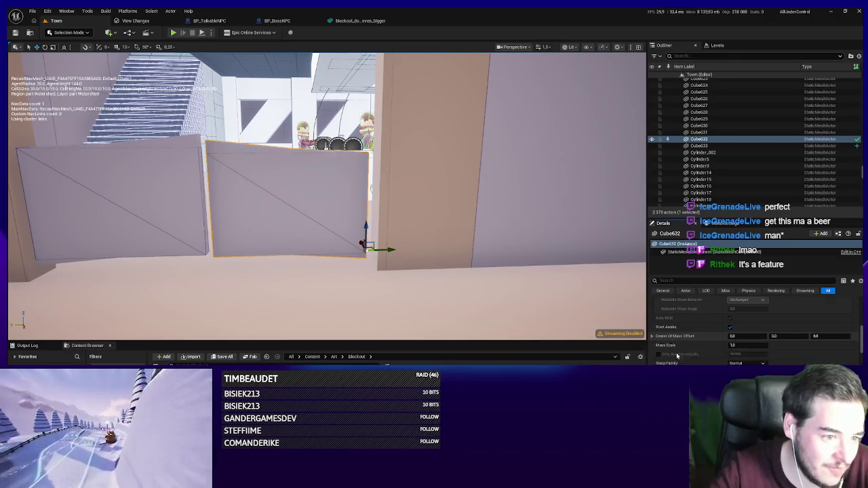
{"action": "scroll", "coordinate": [732, 318], "scroll_direction": "down", "scroll_amount": 1}
{"action": "left_click_drag", "start_coordinate": [732, 218], "coordinate": [732, 131]}
{"action": "scroll", "coordinate": [716, 265], "scroll_direction": "down", "scroll_amount": 1}
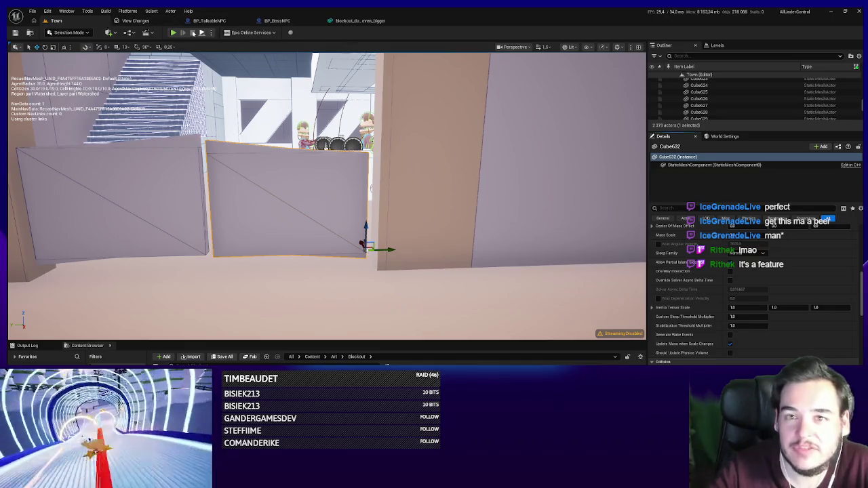
{"action": "key", "text": "alt+p"}
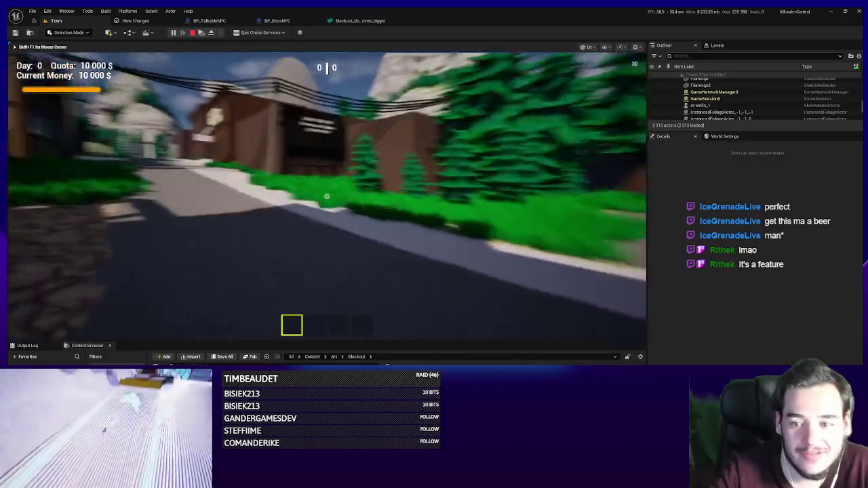
{"action": "key", "text": "w"}
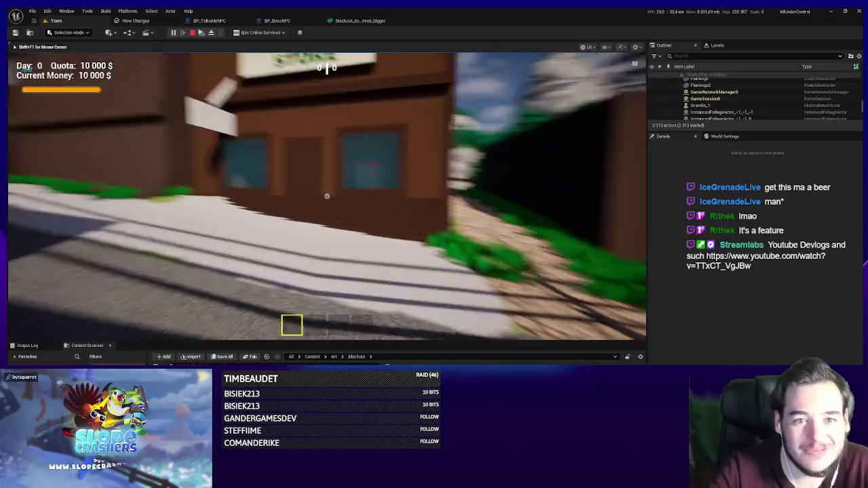
{"action": "key", "text": "Escape"}
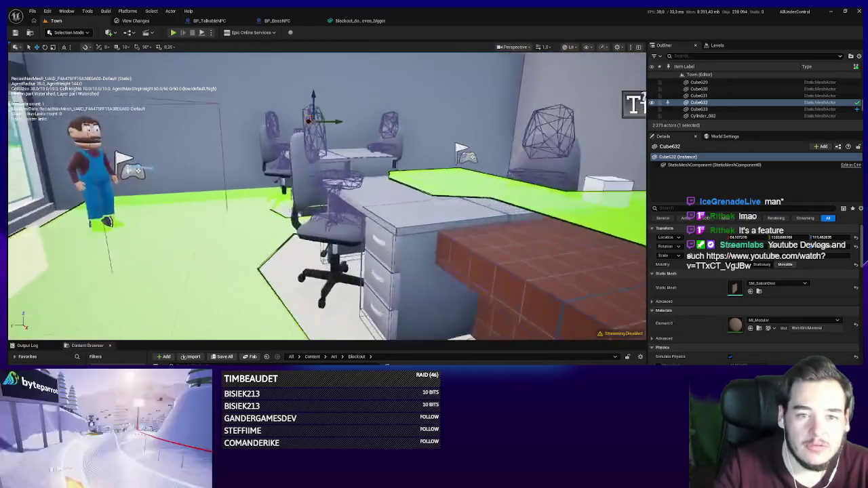
Inspect the office chair, telephone and wall map board, hiding the green navmesh overlay with P.
{"action": "left_click_drag", "start_coordinate": [326, 196], "coordinate": [380, 197]}
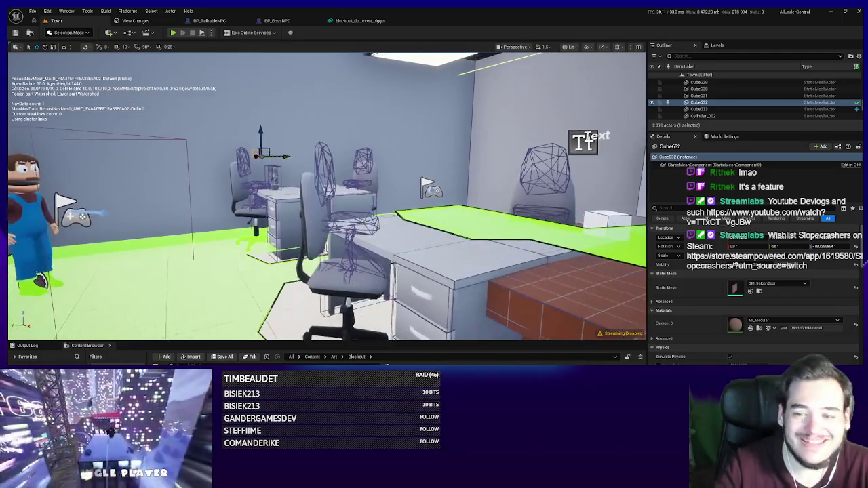
{"action": "left_click", "coordinate": [353, 290]}
{"action": "mouse_move", "coordinate": [363, 270]}
{"action": "left_mouse_down"}
{"action": "mouse_move", "coordinate": [407, 270]}
{"action": "mouse_move", "coordinate": [333, 270]}
{"action": "mouse_move", "coordinate": [453, 288]}
{"action": "mouse_move", "coordinate": [453, 278]}
{"action": "left_mouse_up"}
{"action": "mouse_move", "coordinate": [340, 252]}
{"action": "left_mouse_down"}
{"action": "mouse_move", "coordinate": [285, 247]}
{"action": "mouse_move", "coordinate": [365, 259]}
{"action": "mouse_move", "coordinate": [380, 234]}
{"action": "mouse_move", "coordinate": [393, 231]}
{"action": "left_mouse_up"}
{"action": "key", "text": "p"}
{"action": "left_click", "coordinate": [367, 238]}
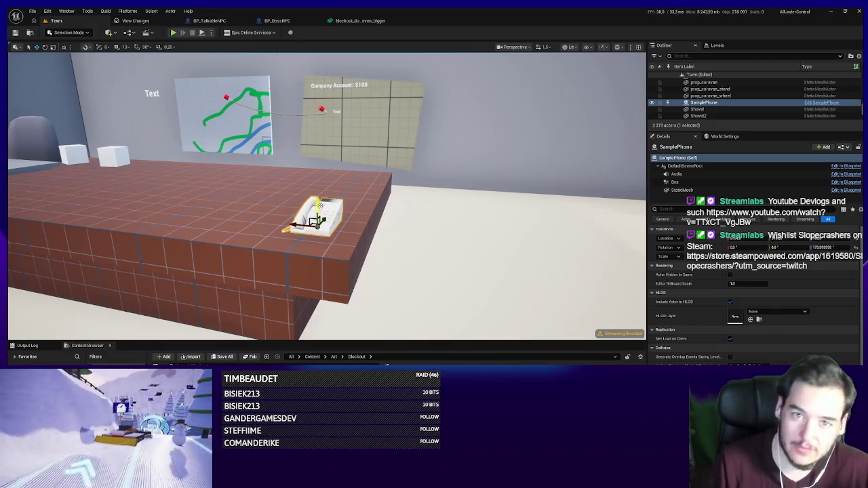
{"action": "left_click", "coordinate": [231, 129]}
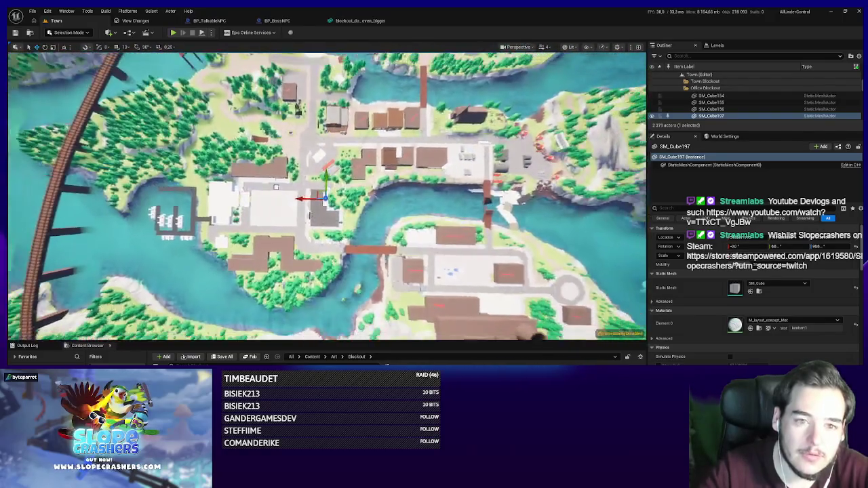
Zoom the viewport in and out to frame the whole town from above.
{"action": "scroll", "coordinate": [327, 197], "scroll_direction": "down", "scroll_amount": 3}
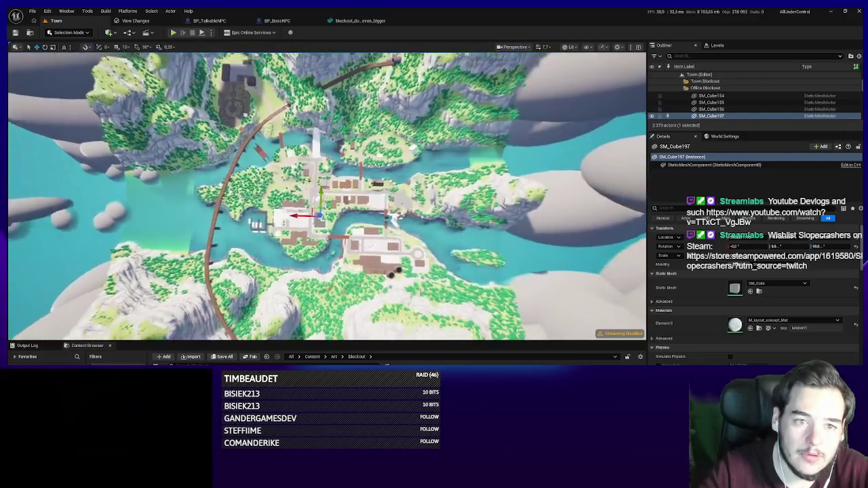
{"action": "scroll", "coordinate": [327, 196], "scroll_direction": "up", "scroll_amount": 1}
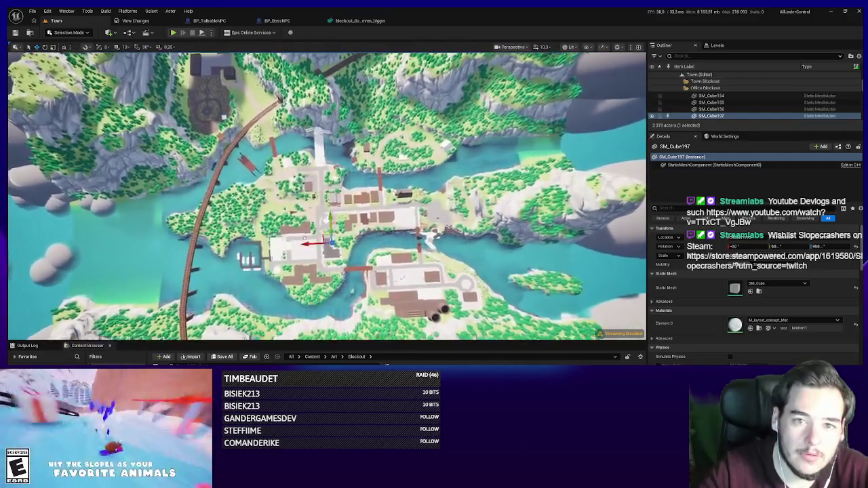
{"action": "scroll", "coordinate": [327, 196], "scroll_direction": "down", "scroll_amount": 3}
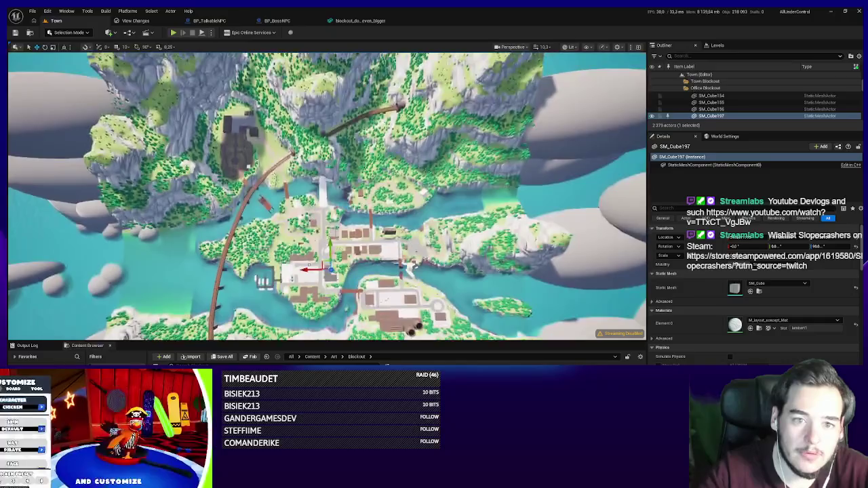
{"action": "scroll", "coordinate": [327, 196], "scroll_direction": "up", "scroll_amount": 2}
{"action": "scroll", "coordinate": [327, 197], "scroll_direction": "down", "scroll_amount": 2}
{"action": "scroll", "coordinate": [327, 196], "scroll_direction": "up", "scroll_amount": 3}
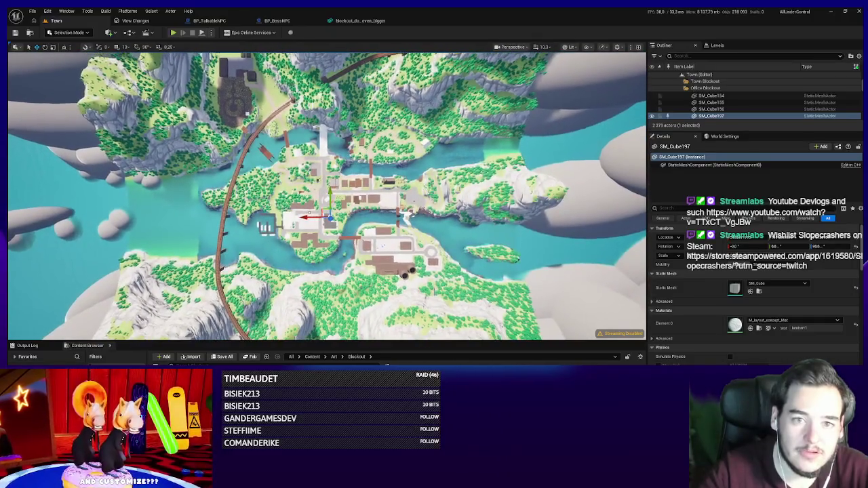
{"action": "scroll", "coordinate": [327, 197], "scroll_direction": "down", "scroll_amount": 2}
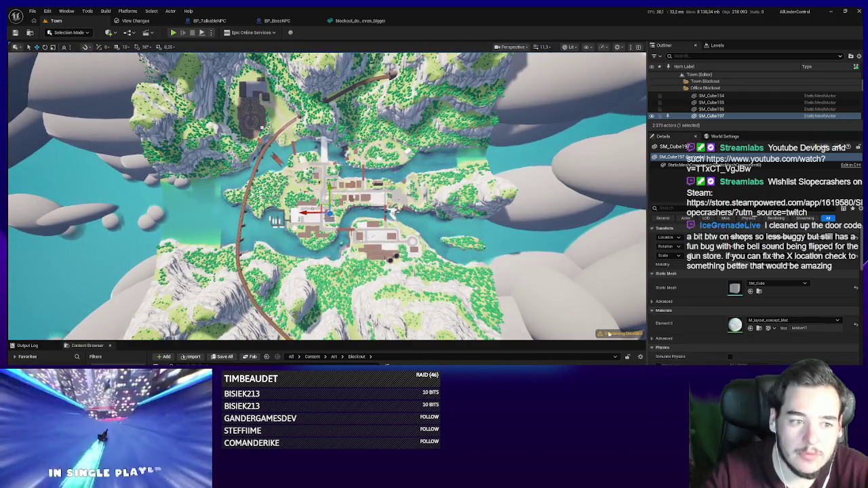
Snip the top-down town overview, close the Snipping Tool, and select Sphere2.
{"action": "key", "text": "super+shift+s"}
{"action": "mouse_move", "coordinate": [638, 328]}
{"action": "left_mouse_down"}
{"action": "mouse_move", "coordinate": [141, 129]}
{"action": "mouse_move", "coordinate": [10, 54]}
{"action": "left_mouse_up"}
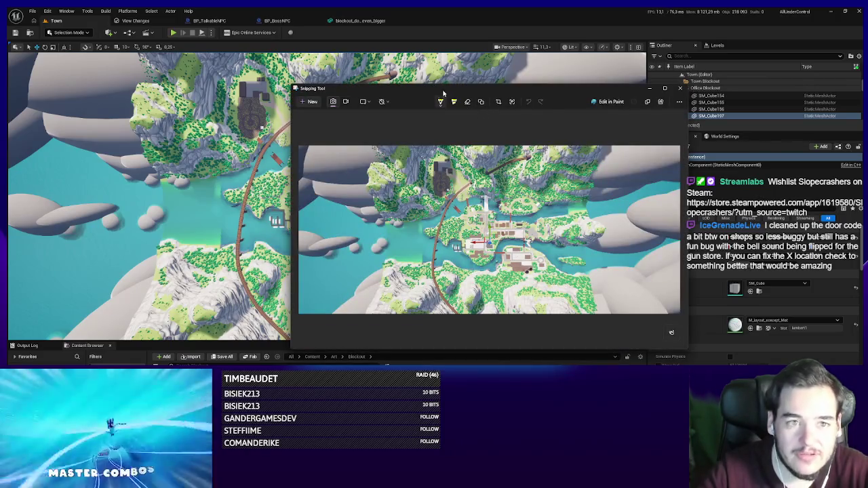
{"action": "left_click", "coordinate": [649, 88]}
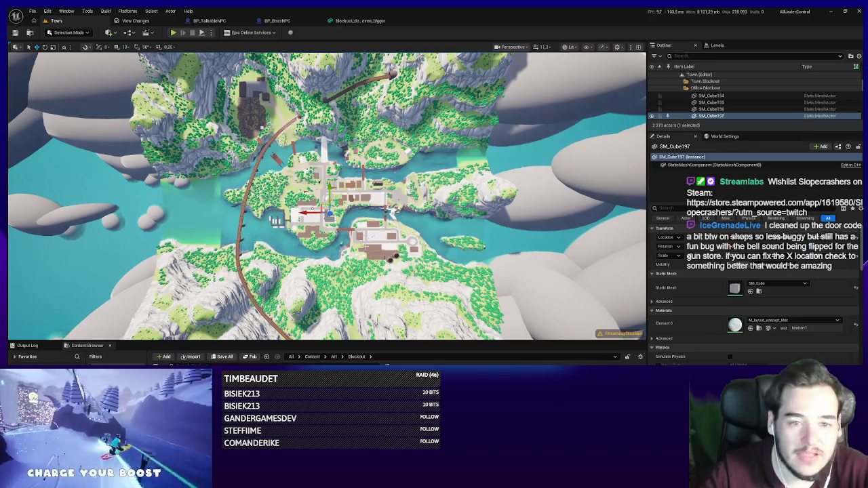
{"action": "left_click", "coordinate": [546, 250]}
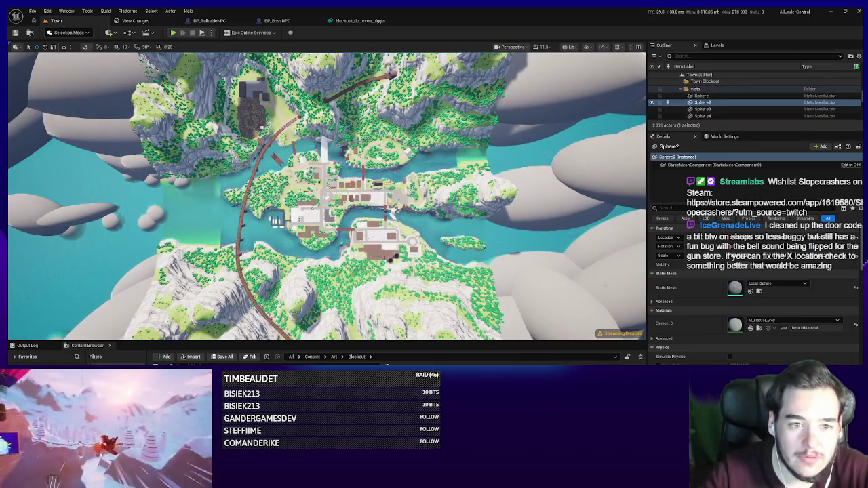
Orbit and zoom the camera to a close, straight-down framing of the island town for capture.
{"action": "scroll", "coordinate": [328, 197], "scroll_direction": "up", "scroll_amount": 3}
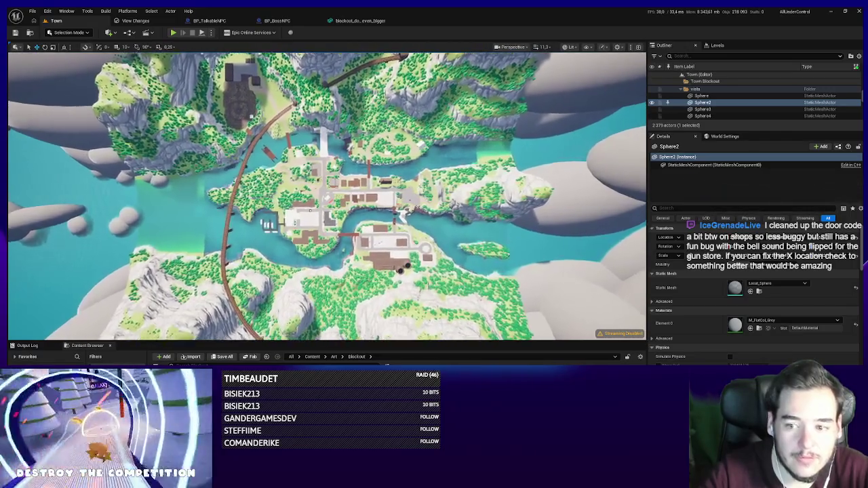
{"action": "scroll", "coordinate": [562, 288], "scroll_direction": "up", "scroll_amount": 2}
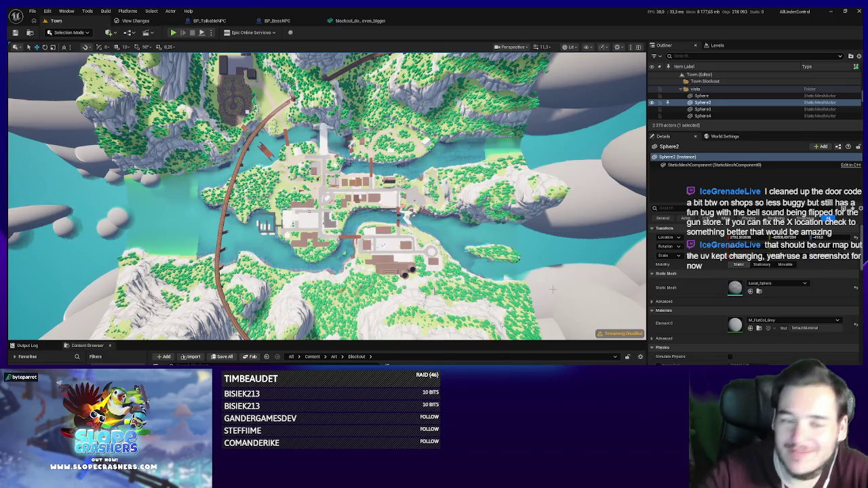
{"action": "left_click_drag", "start_coordinate": [562, 289], "coordinate": [644, 278]}
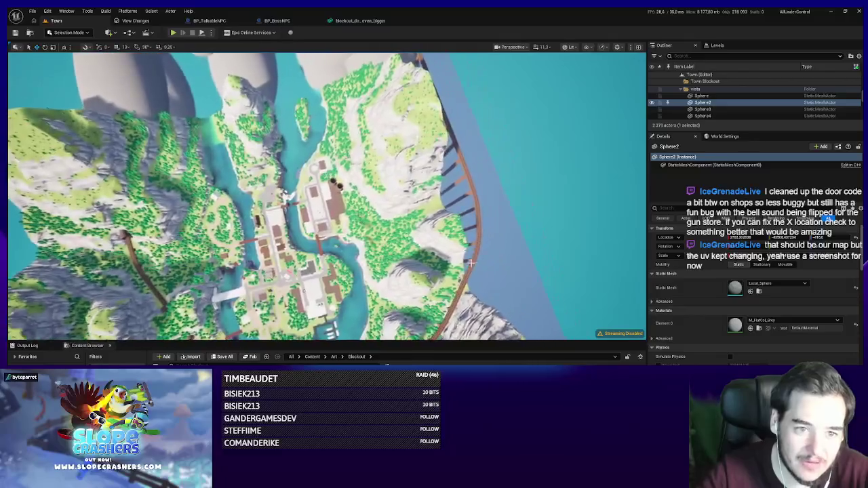
{"action": "left_click_drag", "start_coordinate": [326, 197], "coordinate": [380, 200]}
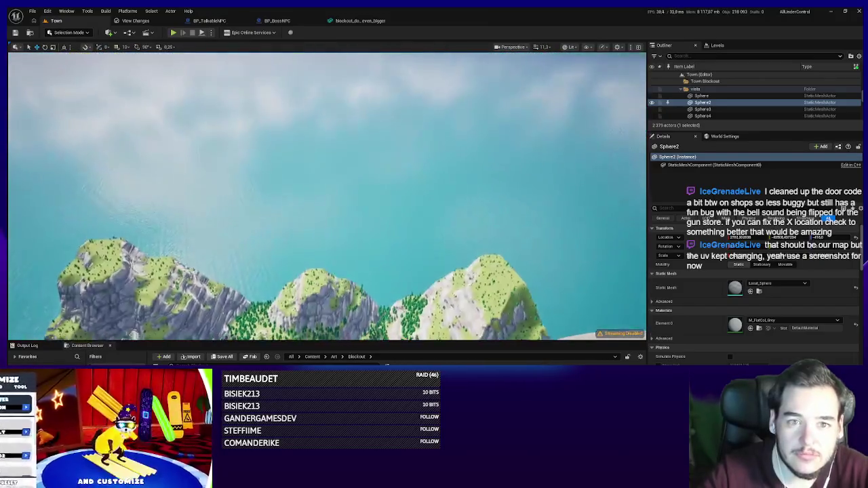
{"action": "mouse_move", "coordinate": [380, 199]}
{"action": "left_mouse_down"}
{"action": "mouse_move", "coordinate": [380, 128]}
{"action": "mouse_move", "coordinate": [380, 210]}
{"action": "left_mouse_up"}
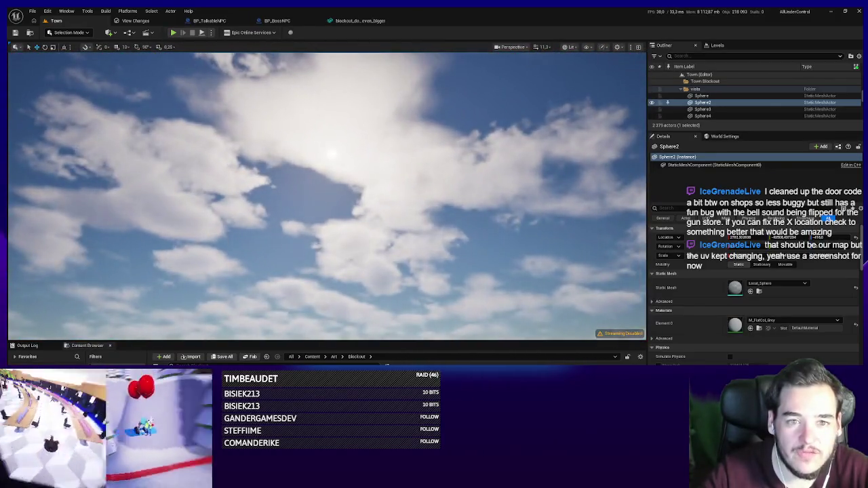
{"action": "left_click_drag", "start_coordinate": [380, 146], "coordinate": [380, 203]}
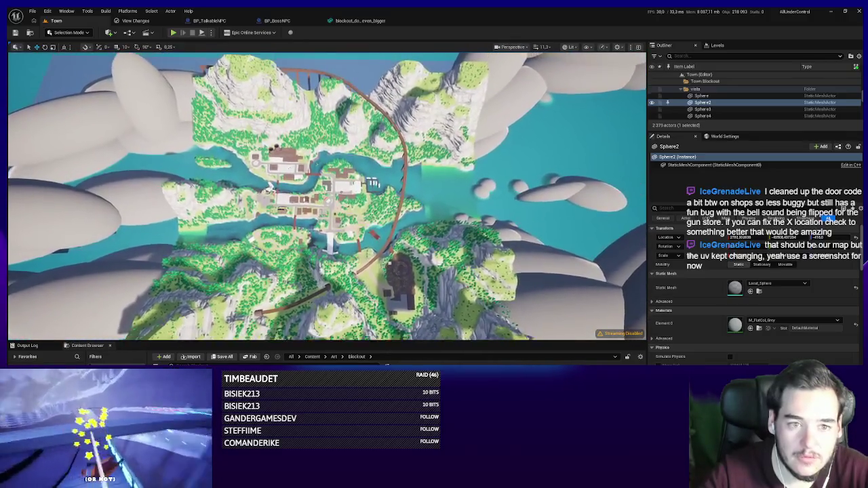
{"action": "left_click_drag", "start_coordinate": [380, 203], "coordinate": [379, 217]}
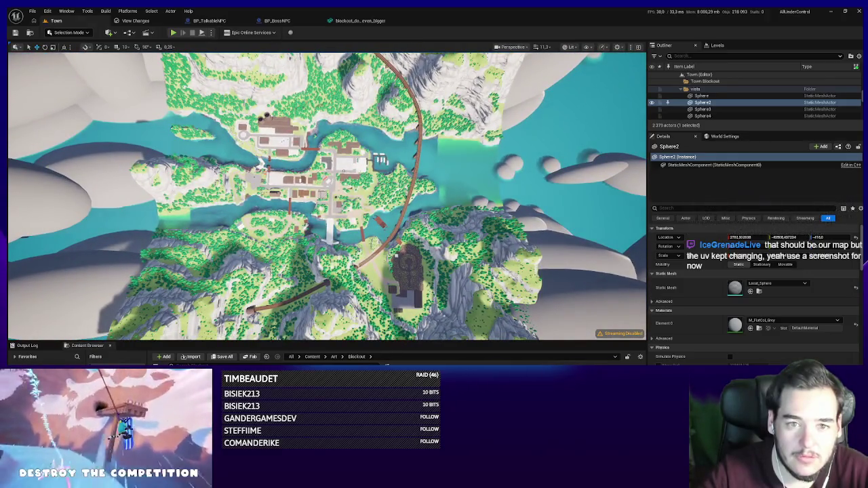
{"action": "scroll", "coordinate": [326, 197], "scroll_direction": "up", "scroll_amount": 2}
{"action": "mouse_move", "coordinate": [464, 216]}
{"action": "left_mouse_down"}
{"action": "mouse_move", "coordinate": [468, 204]}
{"action": "mouse_move", "coordinate": [463, 216]}
{"action": "left_mouse_up"}
{"action": "left_click_drag", "start_coordinate": [501, 253], "coordinate": [398, 263]}
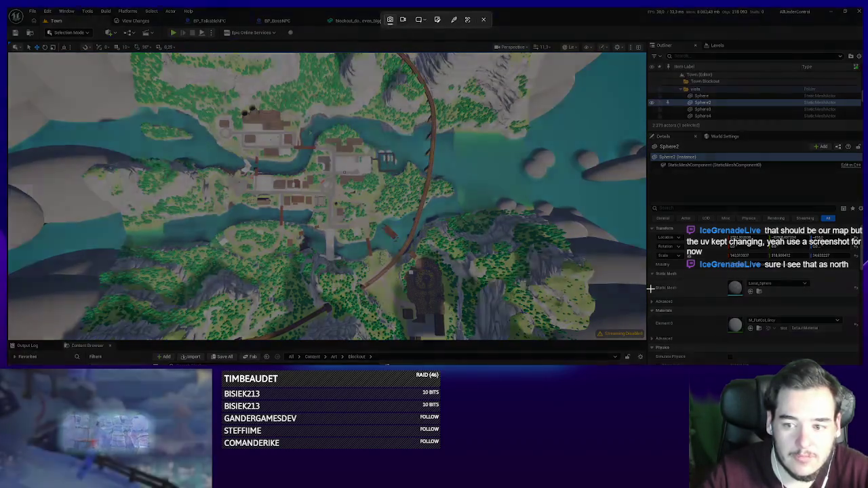
{"action": "key", "text": "super+shift+s"}
Snip the framed town overview and save it to the Desktop as map.png.
{"action": "mouse_move", "coordinate": [591, 338]}
{"action": "left_mouse_down"}
{"action": "mouse_move", "coordinate": [196, 129]}
{"action": "mouse_move", "coordinate": [74, 49]}
{"action": "left_mouse_up"}
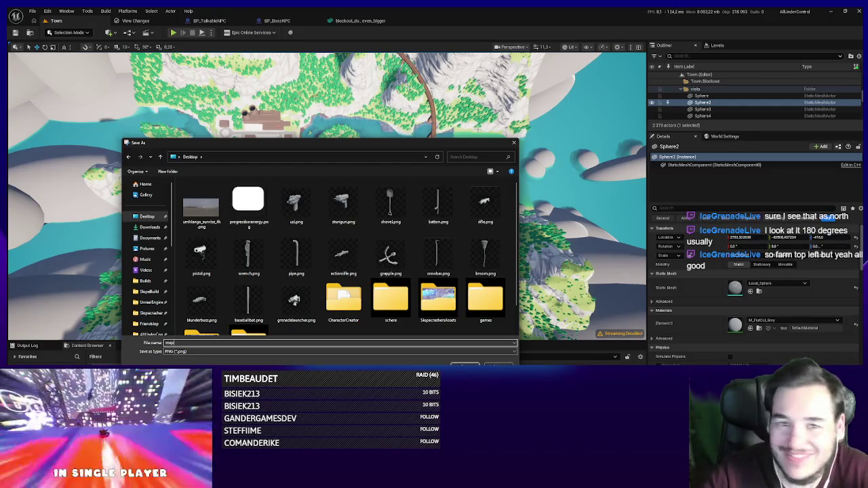
{"action": "left_click_drag", "start_coordinate": [412, 145], "coordinate": [451, 157]}
{"action": "key", "text": "Return"}
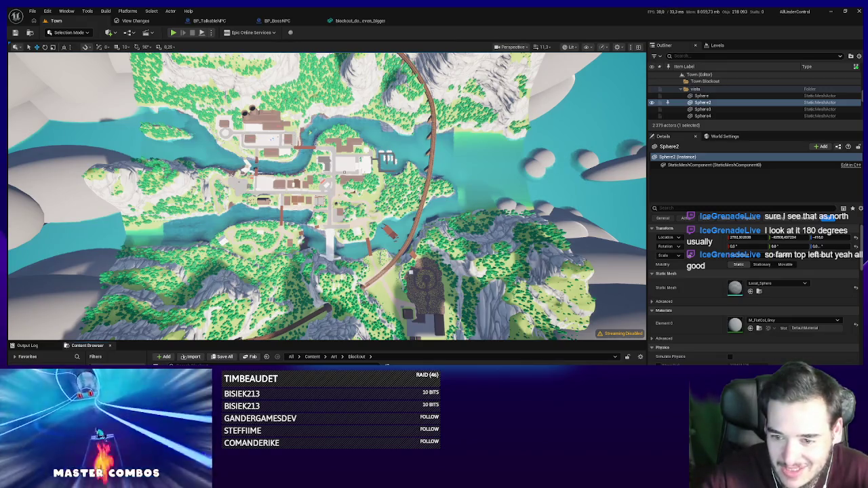
{"action": "key", "text": "alt+Left"}
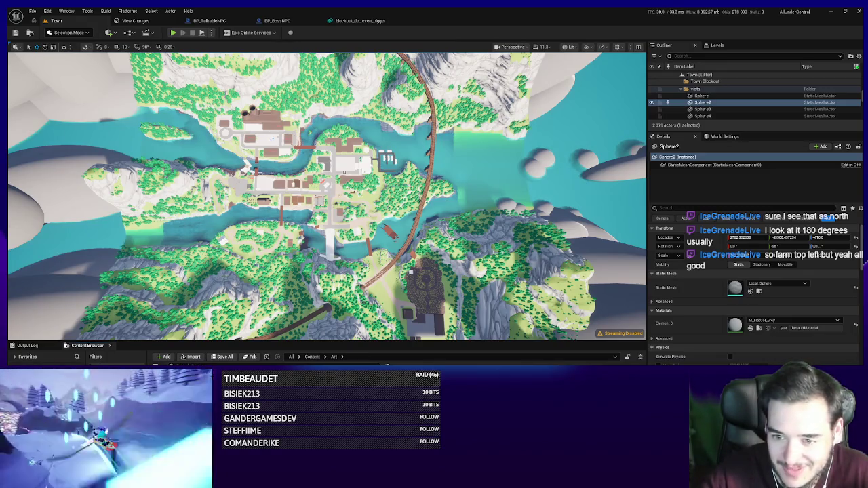
Open the Art > Symbols folder and fly the camera over the cliffs, island and sky.
{"action": "key", "text": "alt+Left"}
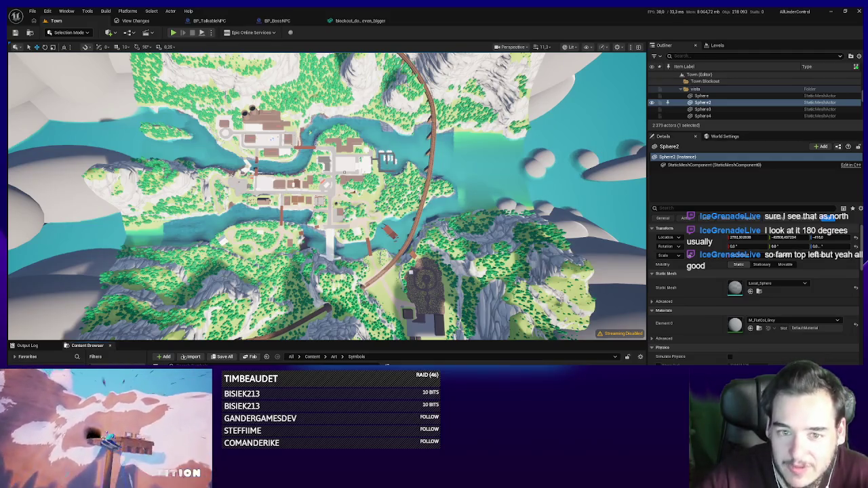
{"action": "mouse_move", "coordinate": [274, 170]}
{"action": "left_mouse_down"}
{"action": "mouse_move", "coordinate": [292, 122]}
{"action": "mouse_move", "coordinate": [292, 224]}
{"action": "mouse_move", "coordinate": [292, 156]}
{"action": "left_mouse_up"}
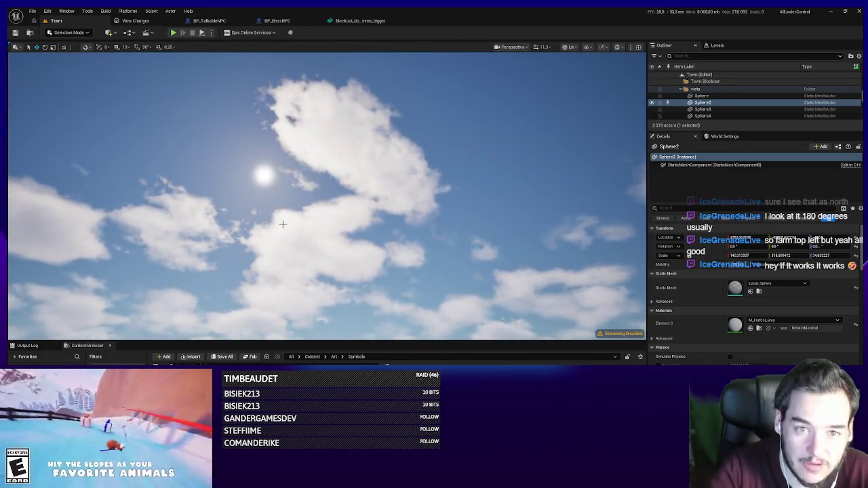
{"action": "left_click_drag", "start_coordinate": [282, 231], "coordinate": [282, 217]}
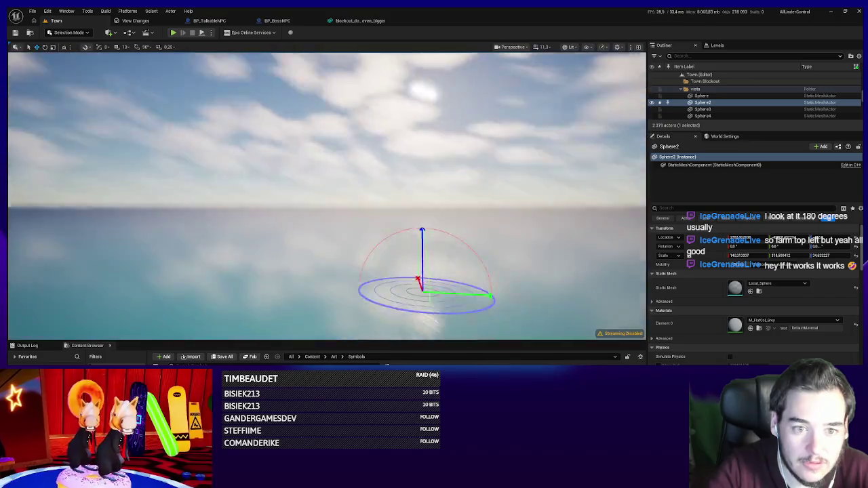
{"action": "mouse_move", "coordinate": [291, 190]}
{"action": "left_mouse_down"}
{"action": "mouse_move", "coordinate": [292, 217]}
{"action": "mouse_move", "coordinate": [291, 190]}
{"action": "left_mouse_up"}
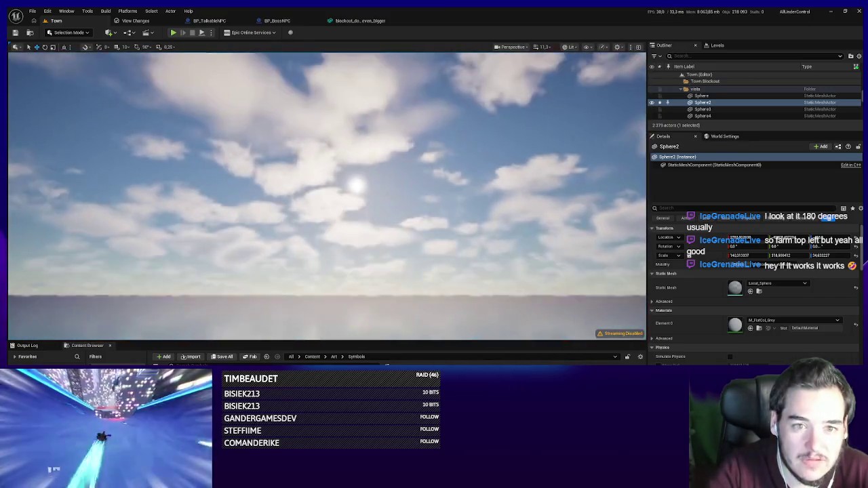
{"action": "left_click_drag", "start_coordinate": [395, 225], "coordinate": [395, 278]}
{"action": "scroll", "coordinate": [325, 197], "scroll_direction": "up", "scroll_amount": 10}
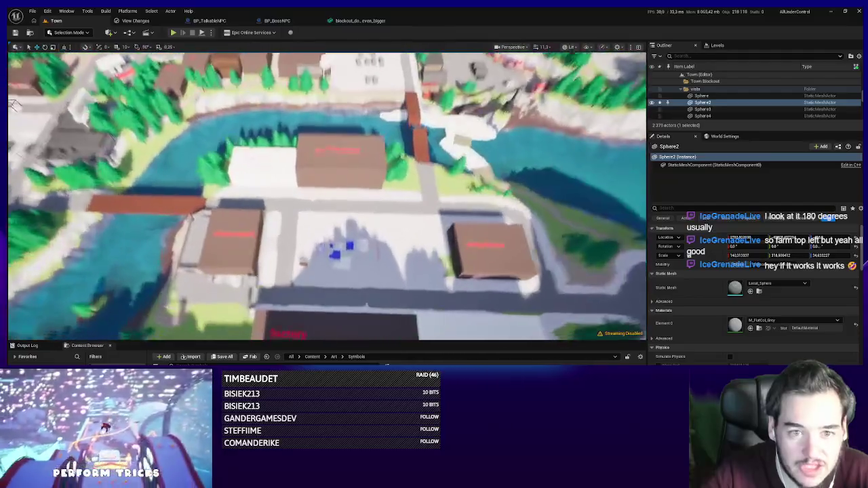
{"action": "mouse_move", "coordinate": [326, 196]}
{"action": "left_mouse_down"}
{"action": "mouse_move", "coordinate": [308, 177]}
{"action": "mouse_move", "coordinate": [308, 149]}
{"action": "mouse_move", "coordinate": [299, 223]}
{"action": "mouse_move", "coordinate": [184, 315]}
{"action": "mouse_move", "coordinate": [225, 262]}
{"action": "left_mouse_up"}
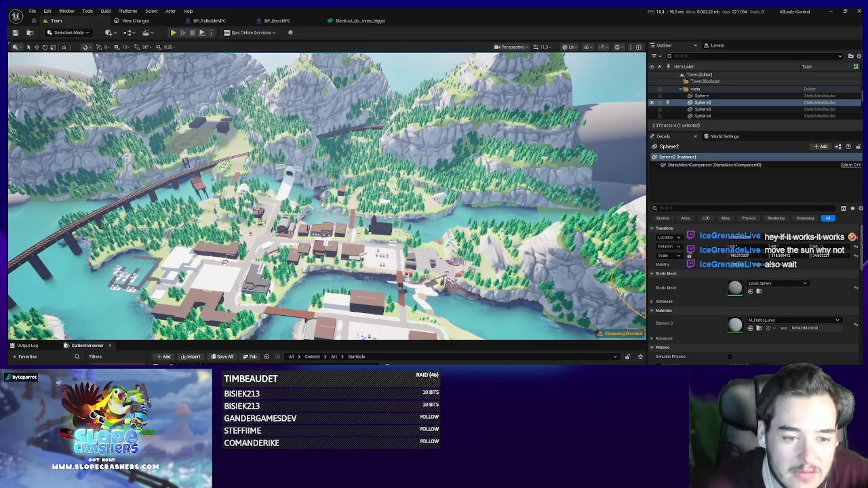
Fly into the Simply The Pest office, select the drawing board, and browse to its material.
{"action": "key", "text": "w"}
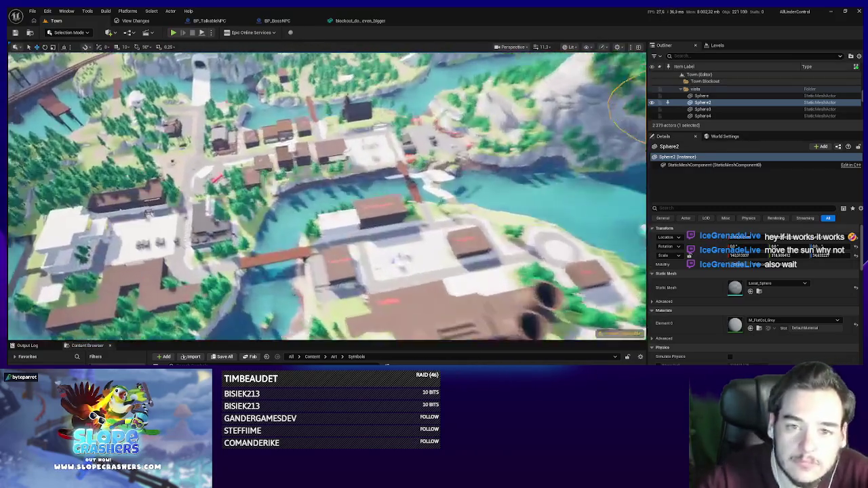
{"action": "key", "text": "w"}
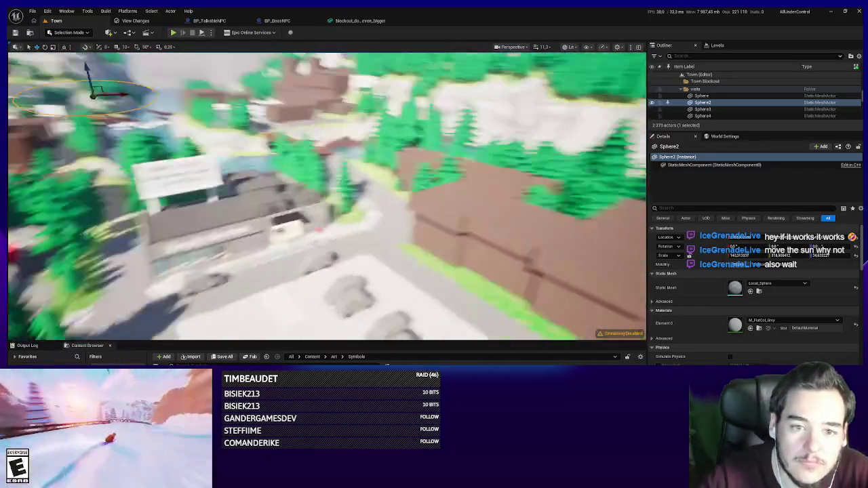
{"action": "key", "text": "w"}
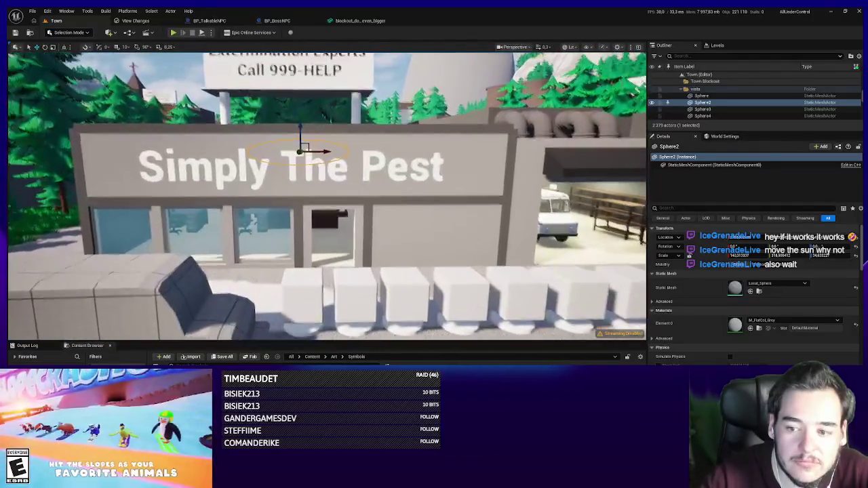
{"action": "key", "text": "w"}
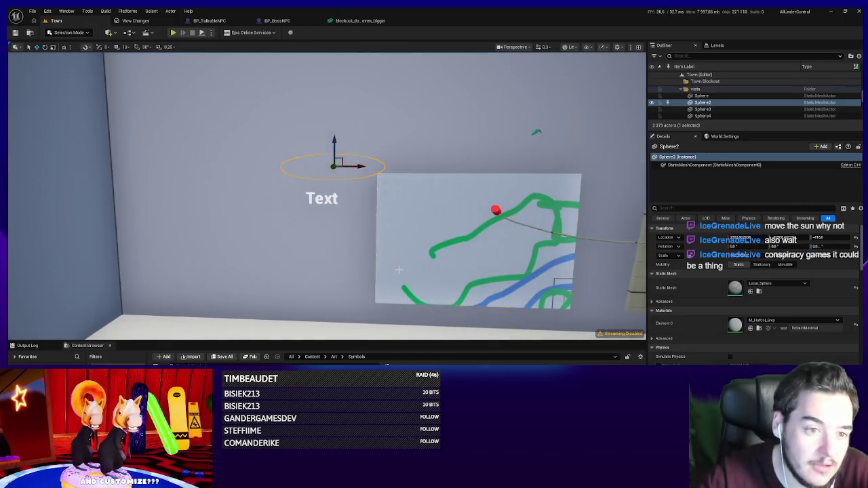
{"action": "left_click", "coordinate": [475, 258]}
{"action": "left_click", "coordinate": [759, 329]}
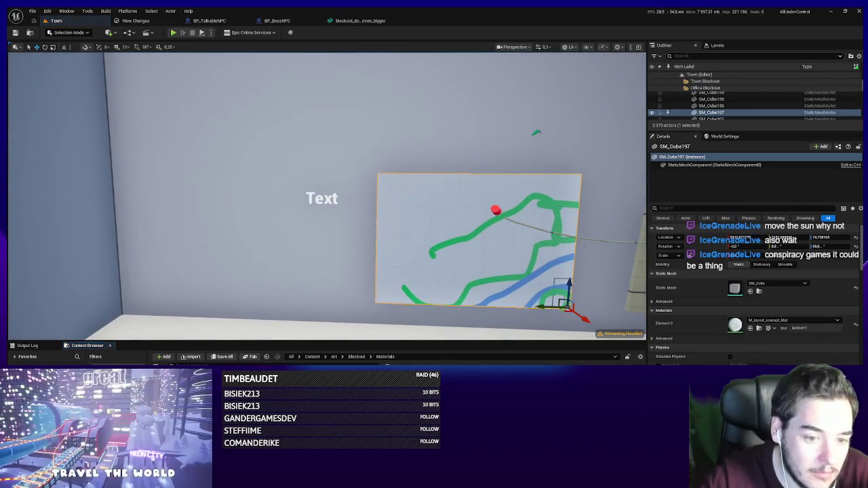
Open M_layout_concept_Mat and its layout_concept texture in editors, then return to Town.
{"action": "double_click", "coordinate": [735, 325]}
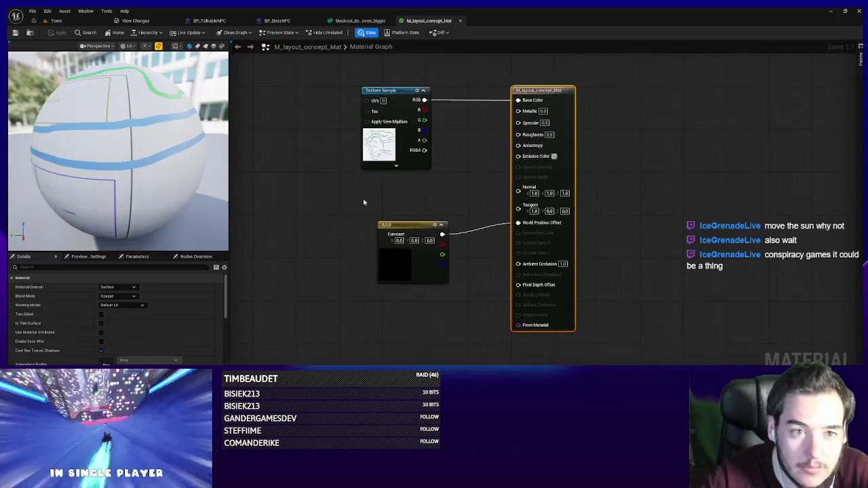
{"action": "left_click", "coordinate": [403, 162]}
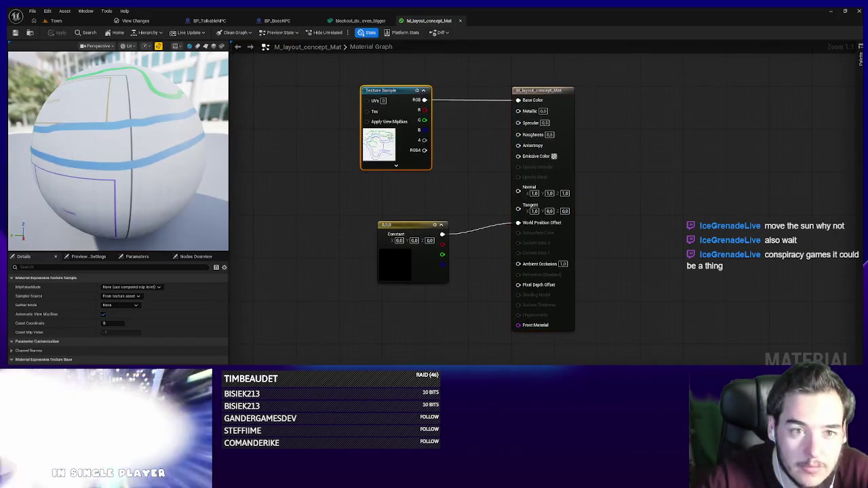
{"action": "double_click", "coordinate": [378, 144]}
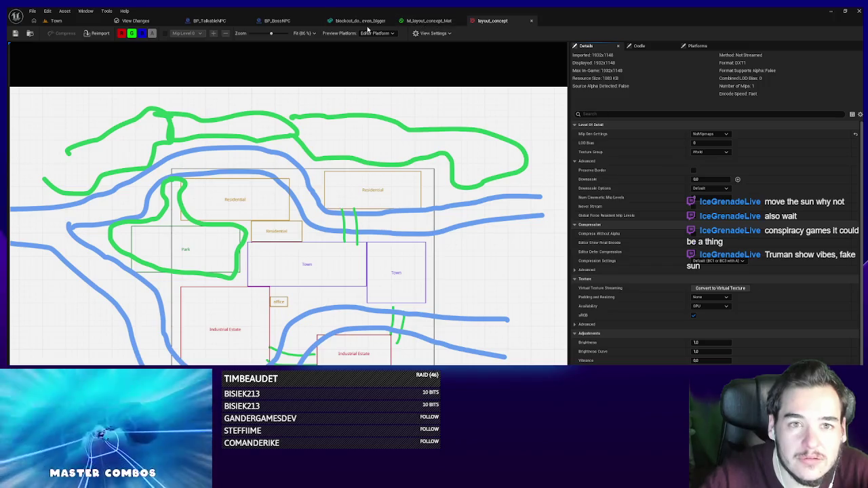
{"action": "left_click", "coordinate": [56, 20]}
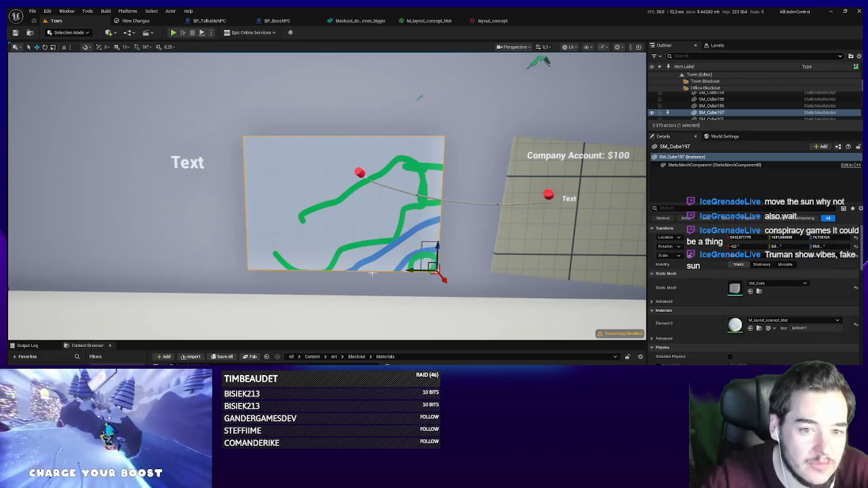
Export the selected wall board as TownMap.fbx with default FBX options, then search Windows for Blender.
{"action": "right_click", "coordinate": [422, 230]}
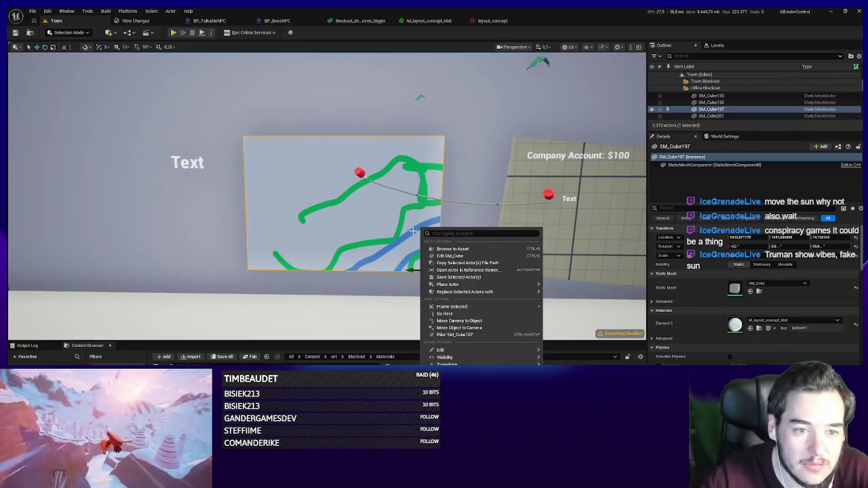
{"action": "left_click", "coordinate": [32, 11]}
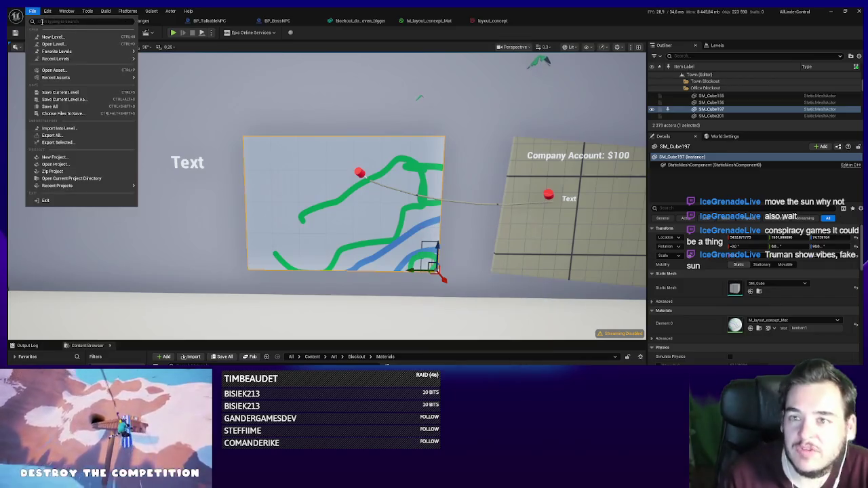
{"action": "left_click", "coordinate": [56, 143]}
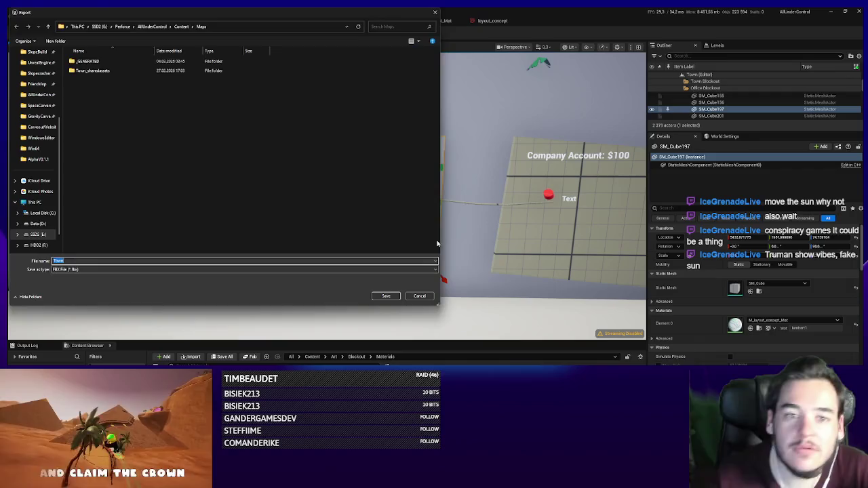
{"action": "mouse_move", "coordinate": [73, 15]}
{"action": "left_mouse_down"}
{"action": "mouse_move", "coordinate": [524, 46]}
{"action": "mouse_move", "coordinate": [867, 47]}
{"action": "left_mouse_up"}
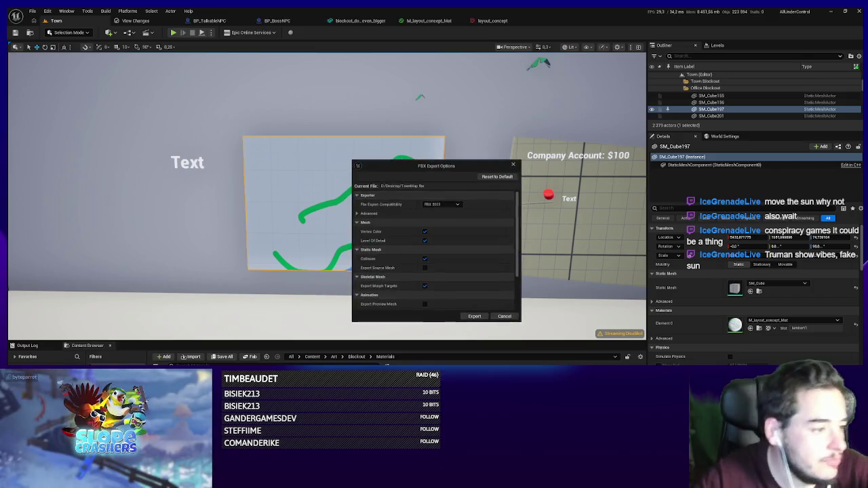
{"action": "left_click", "coordinate": [475, 317]}
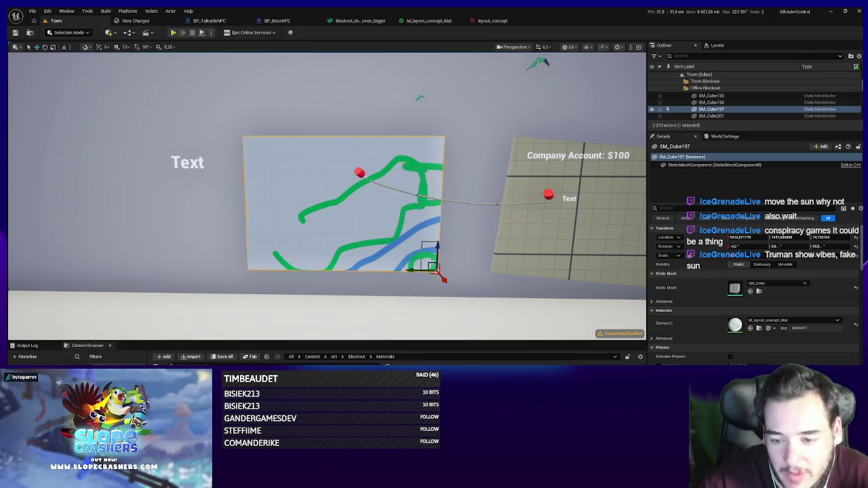
{"action": "key", "text": "super"}
Launch Blender 5.0 from the search results and dismiss the startup splash.
{"action": "type", "text": "blender"}
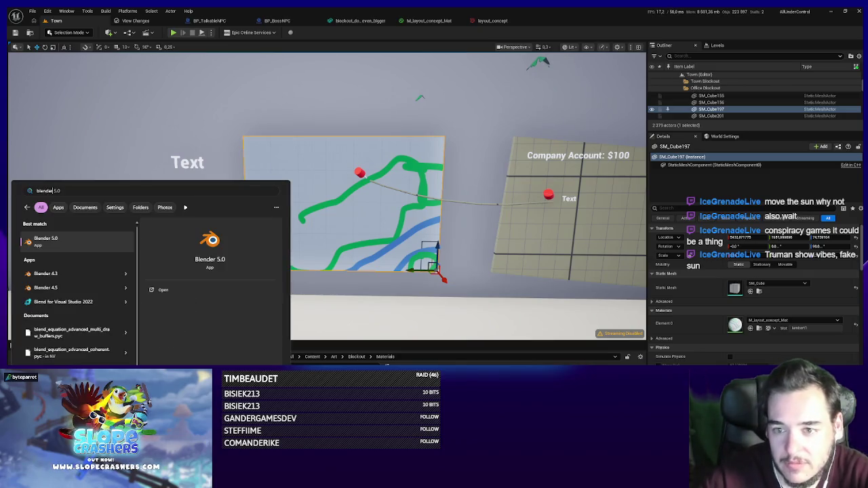
{"action": "key", "text": "Return"}
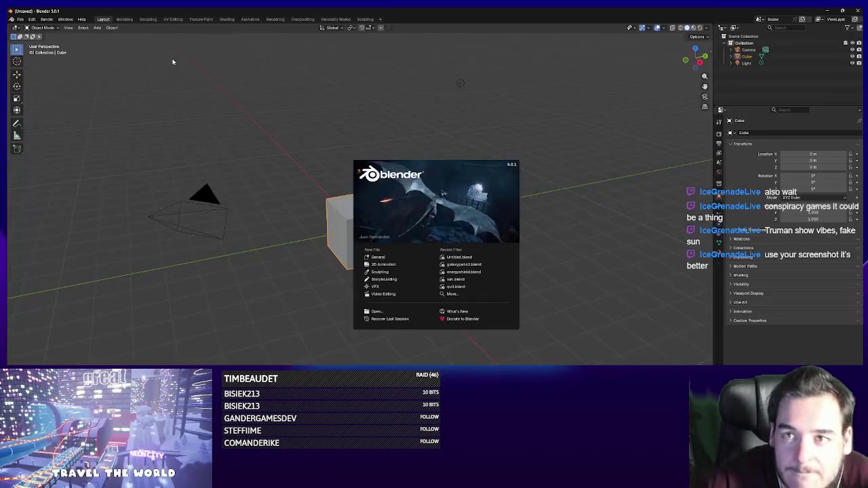
{"action": "left_click", "coordinate": [283, 197]}
Delete the default cube, camera and light, and import the exported board FBX.
{"action": "key", "text": "a"}
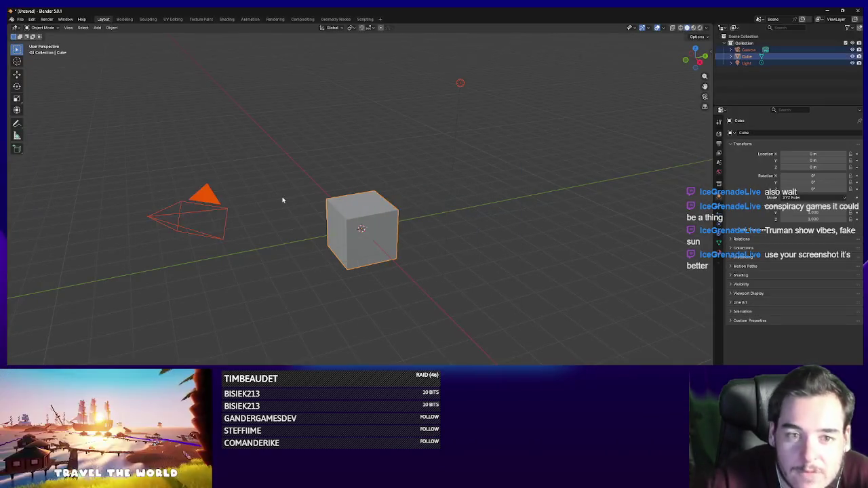
{"action": "key", "text": "Delete"}
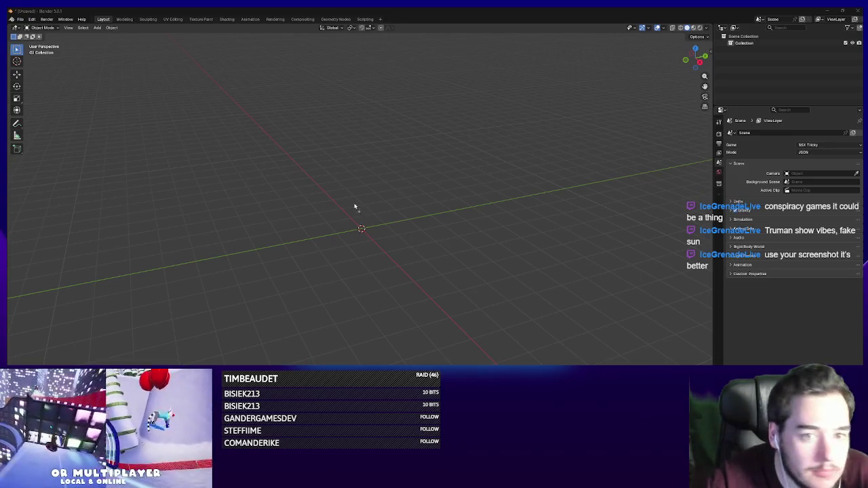
{"action": "left_click", "coordinate": [349, 329]}
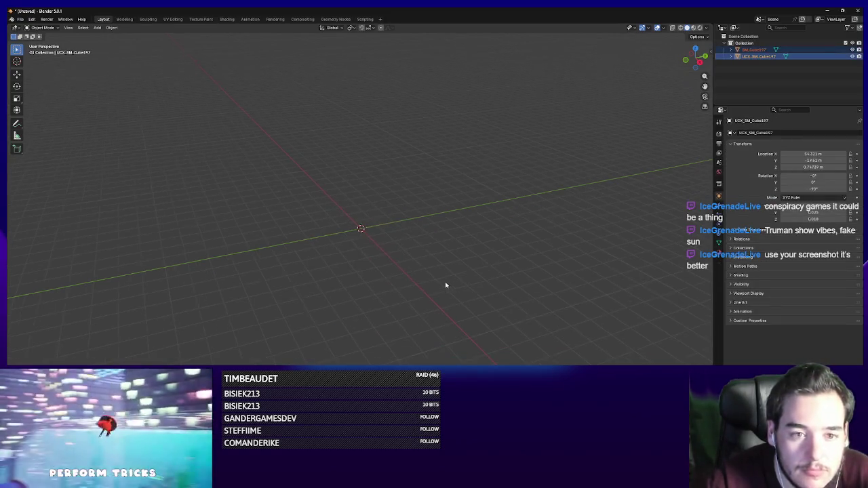
{"action": "key", "text": "KP_Decimal"}
{"action": "mouse_move", "coordinate": [460, 279]}
{"action": "left_mouse_down"}
{"action": "mouse_move", "coordinate": [420, 272]}
{"action": "mouse_move", "coordinate": [477, 261]}
{"action": "left_mouse_up"}
{"action": "scroll", "coordinate": [477, 261], "scroll_direction": "up", "scroll_amount": 3}
Delete the UCX collision copy and select all faces of SM_Cube197 in Edit Mode.
{"action": "key", "text": "Delete"}
{"action": "left_click", "coordinate": [753, 49]}
{"action": "key", "text": "Tab"}
{"action": "key", "text": "a"}
{"action": "mouse_move", "coordinate": [409, 287]}
{"action": "left_mouse_down"}
{"action": "mouse_move", "coordinate": [281, 291]}
{"action": "mouse_move", "coordinate": [359, 291]}
{"action": "mouse_move", "coordinate": [380, 268]}
{"action": "mouse_move", "coordinate": [322, 267]}
{"action": "mouse_move", "coordinate": [405, 270]}
{"action": "left_mouse_up"}
{"action": "key", "text": "shift+s"}
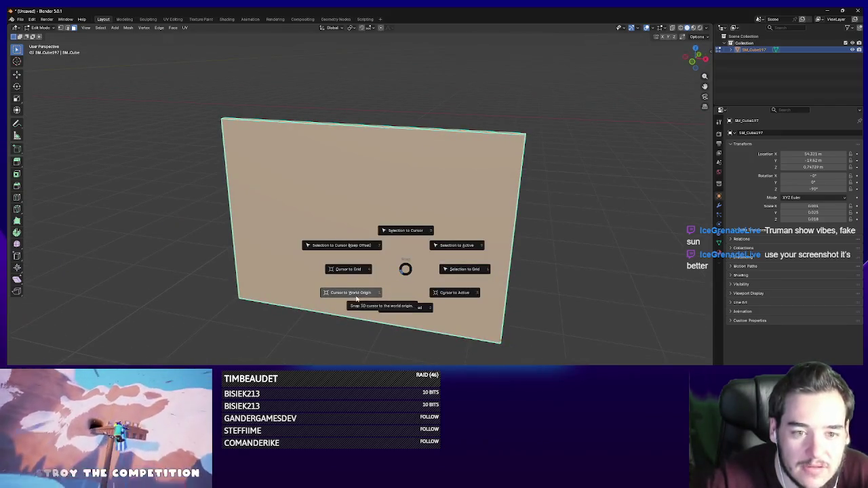
Move SM_Cube197's origin to its centre via the 3D cursor and clear its location to 0, 0, 0.
{"action": "left_click", "coordinate": [407, 309]}
{"action": "key", "text": "Tab"}
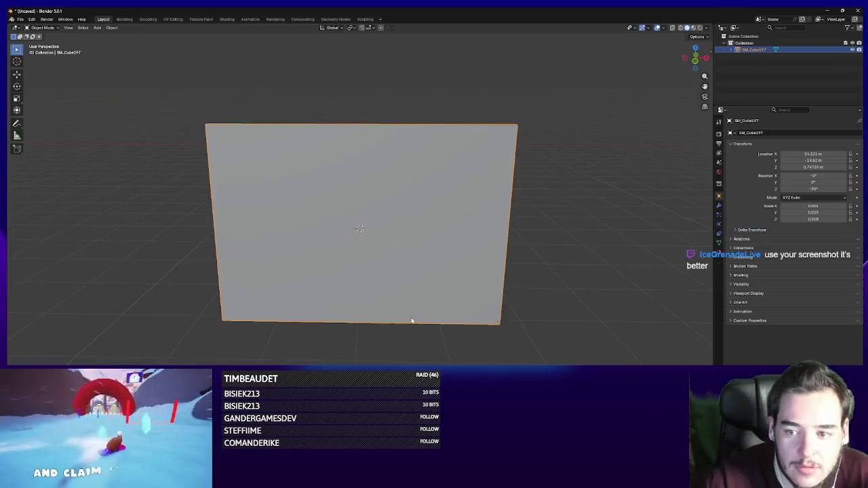
{"action": "left_click", "coordinate": [112, 27]}
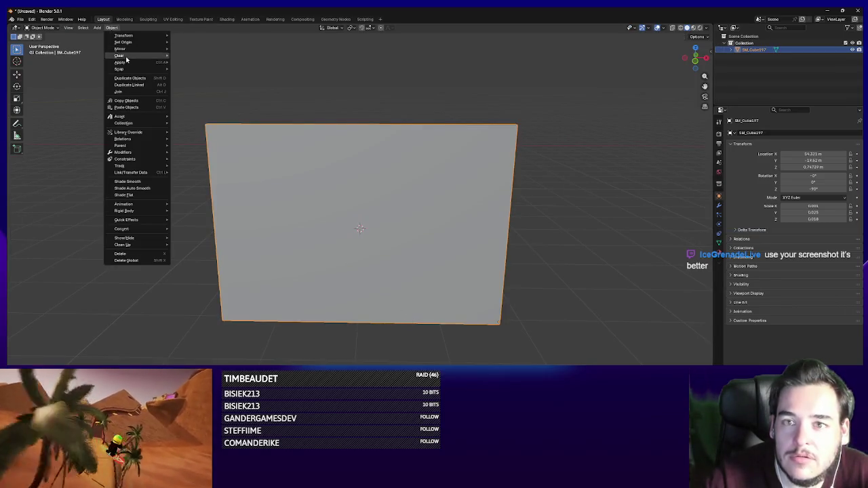
{"action": "mouse_move", "coordinate": [139, 42]}
{"action": "left_click", "coordinate": [210, 57]}
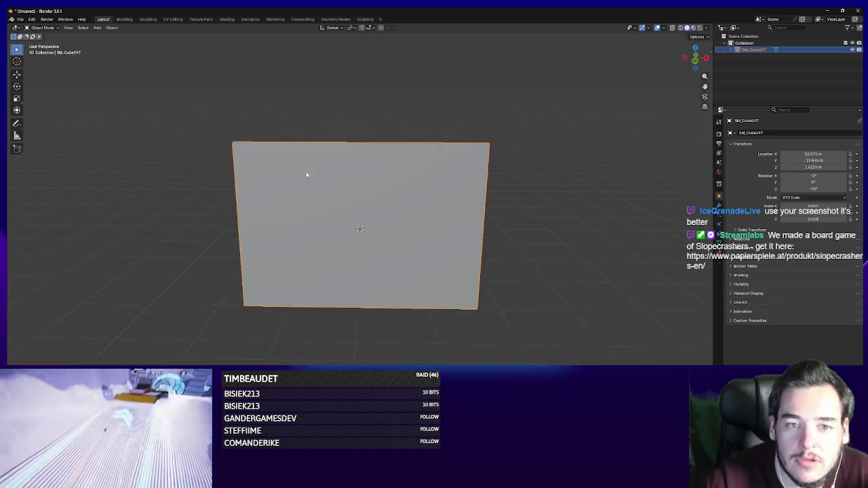
{"action": "key", "text": "alt+g"}
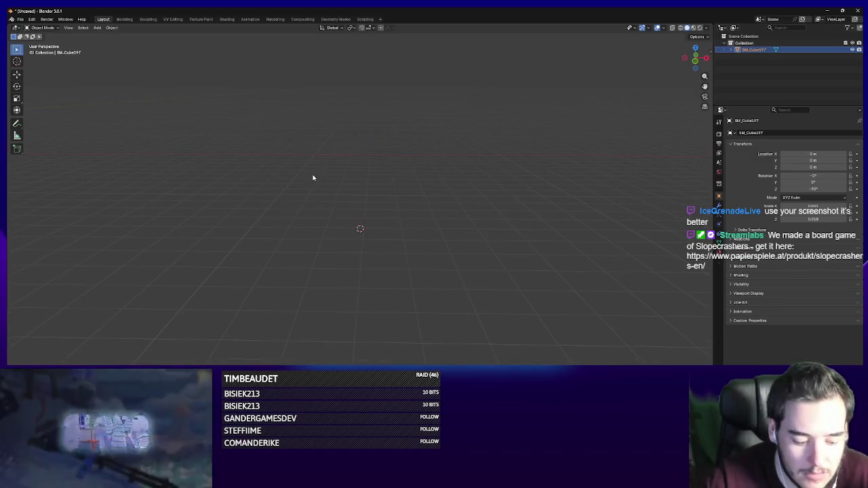
Frame the board in Edit Mode and view it straight from the front.
{"action": "key", "text": "KP_Decimal"}
{"action": "key", "text": "Tab"}
{"action": "mouse_move", "coordinate": [398, 233]}
{"action": "left_mouse_down"}
{"action": "mouse_move", "coordinate": [294, 227]}
{"action": "mouse_move", "coordinate": [468, 233]}
{"action": "left_mouse_up"}
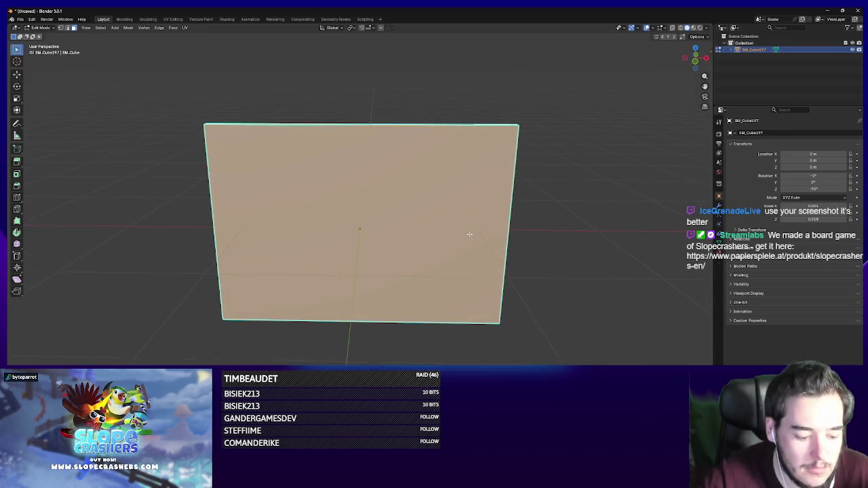
{"action": "key", "text": "KP_1"}
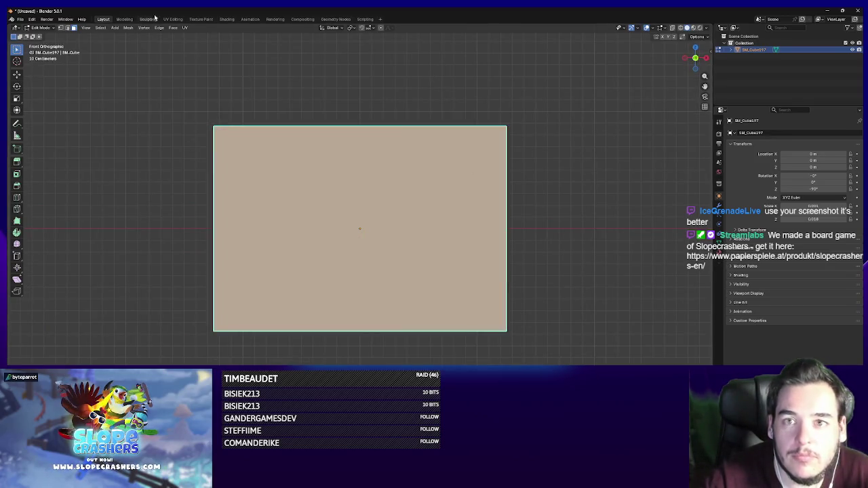
In UV Editing, project the board's UVs from the front view to fill the bounds.
{"action": "left_click", "coordinate": [175, 19]}
{"action": "key", "text": "KP_1"}
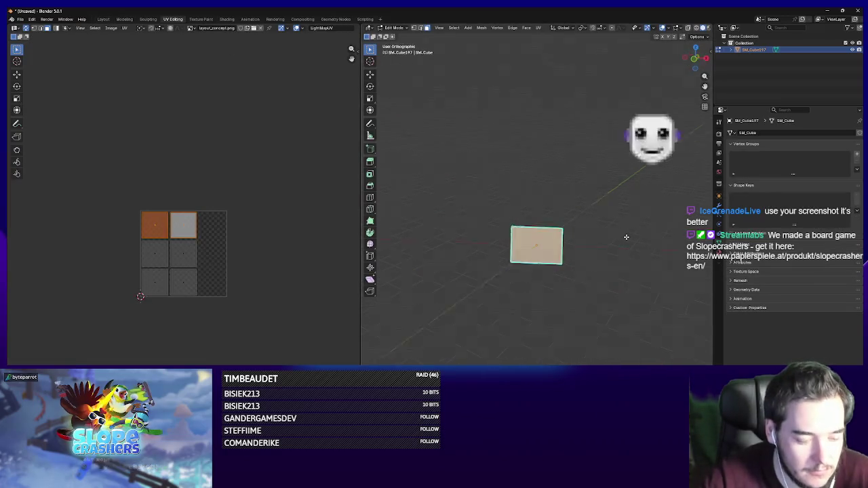
{"action": "scroll", "coordinate": [626, 236], "scroll_direction": "up", "scroll_amount": 5}
{"action": "scroll", "coordinate": [626, 236], "scroll_direction": "up", "scroll_amount": 1}
{"action": "key", "text": "u"}
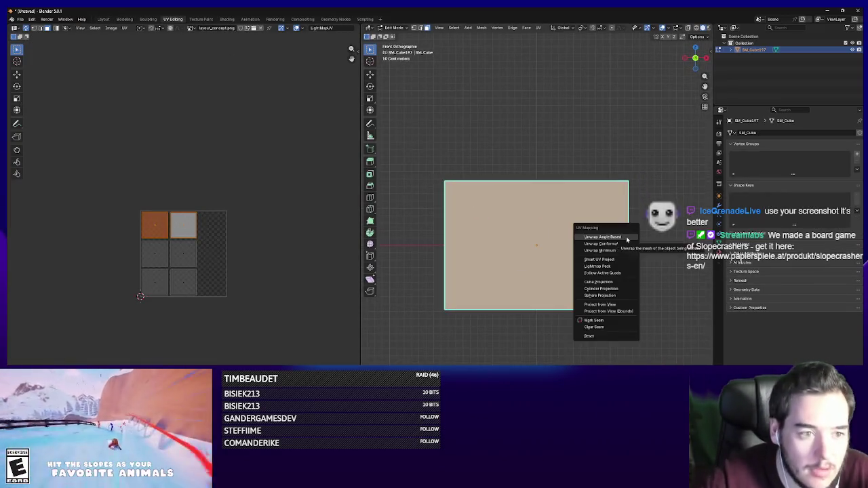
{"action": "left_click", "coordinate": [608, 312]}
Export the board from Blender as FBX and switch back to Unreal Engine.
{"action": "key", "text": "Tab"}
{"action": "mouse_move", "coordinate": [597, 332]}
{"action": "left_mouse_down"}
{"action": "mouse_move", "coordinate": [543, 346]}
{"action": "mouse_move", "coordinate": [559, 361]}
{"action": "mouse_move", "coordinate": [587, 313]}
{"action": "left_mouse_up"}
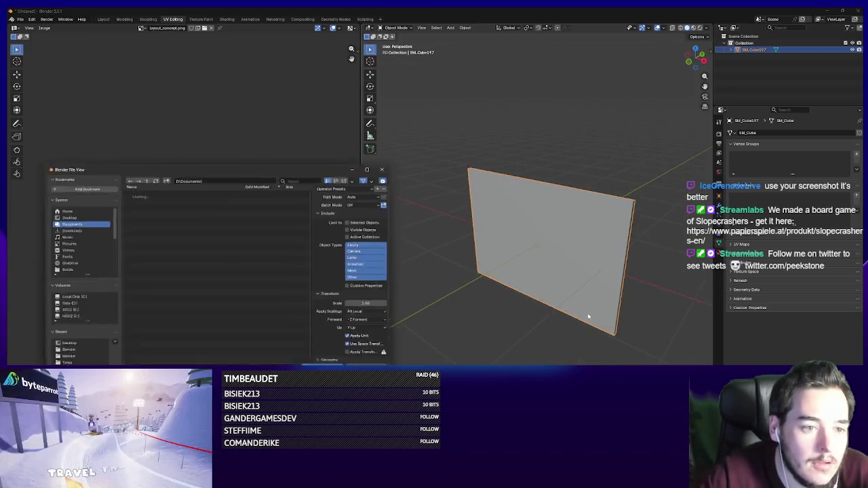
{"action": "left_click_drag", "start_coordinate": [269, 167], "coordinate": [302, 173]}
{"action": "key", "text": "Escape"}
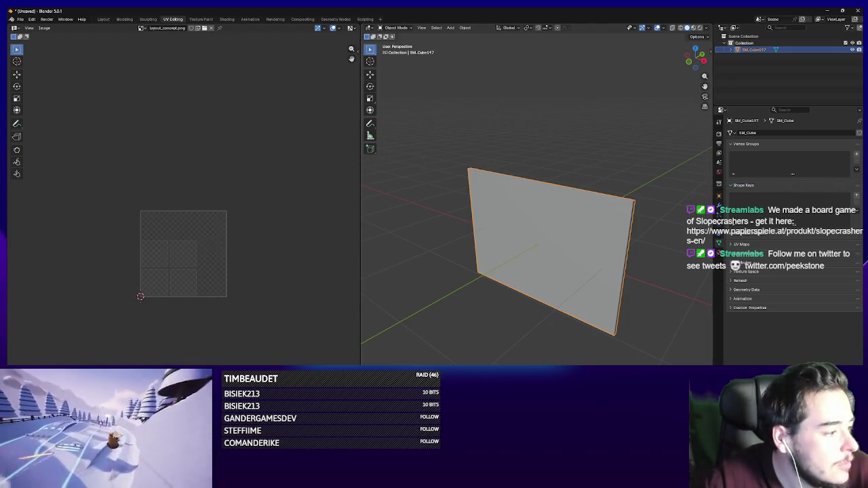
{"action": "key", "text": "alt+Tab"}
{"action": "left_click_drag", "start_coordinate": [469, 246], "coordinate": [469, 246]}
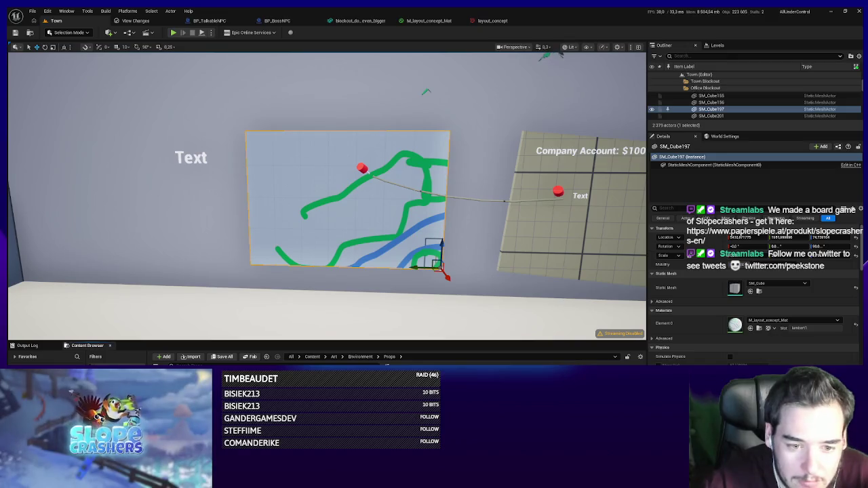
Import TownMap.fbx into Art/Environment/Props and assign it as the wall board's static mesh.
{"action": "right_click", "coordinate": [566, 407]}
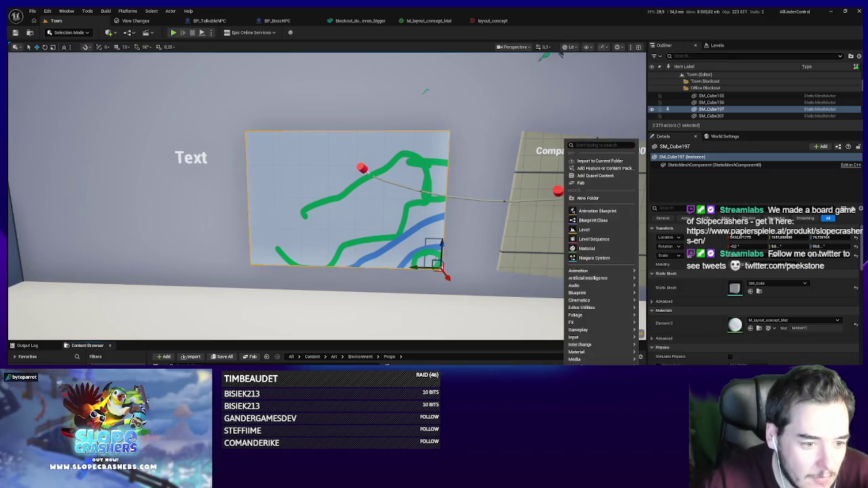
{"action": "left_click", "coordinate": [768, 155]}
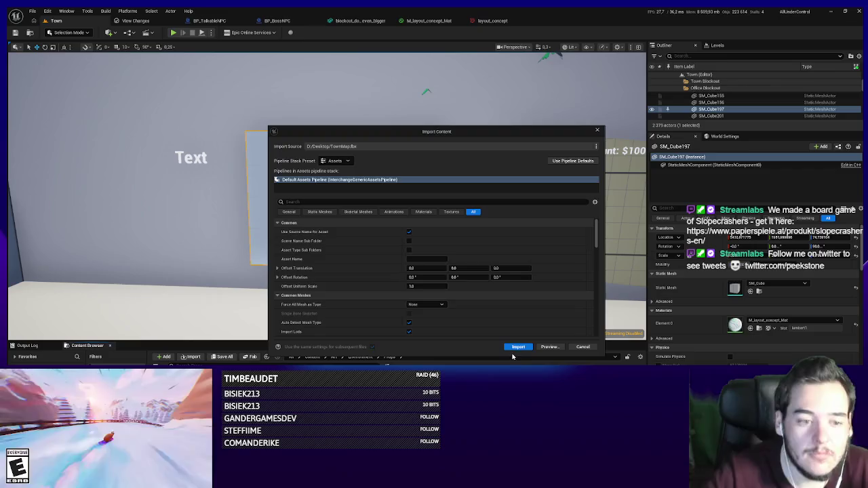
{"action": "left_click", "coordinate": [519, 350]}
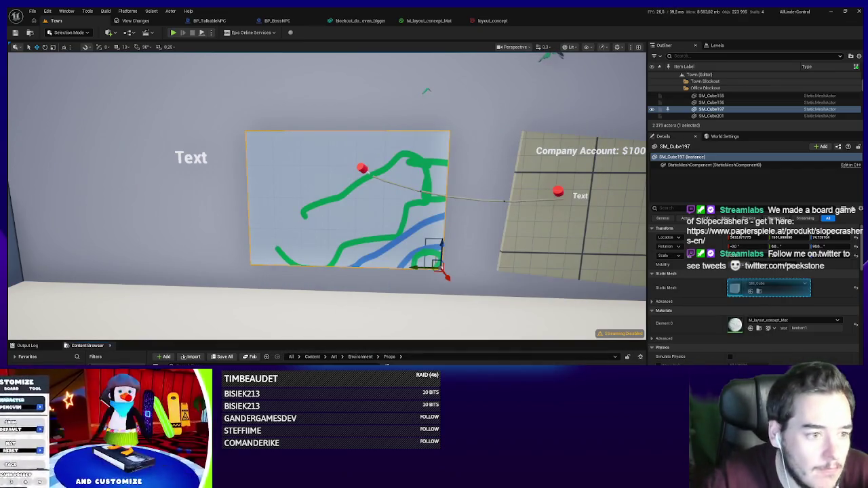
{"action": "left_click_drag", "start_coordinate": [733, 290], "coordinate": [734, 291]}
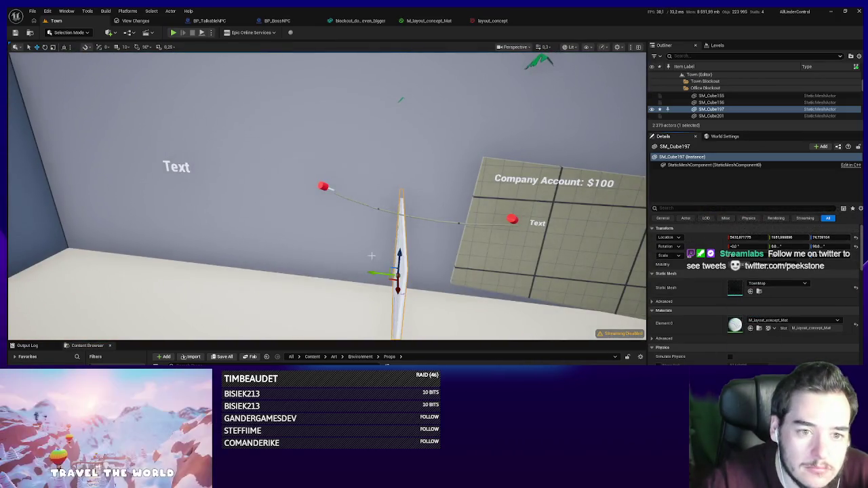
Rotate the map board to face outward and frame it against the office wall.
{"action": "key", "text": "e"}
{"action": "left_click_drag", "start_coordinate": [367, 278], "coordinate": [420, 279]}
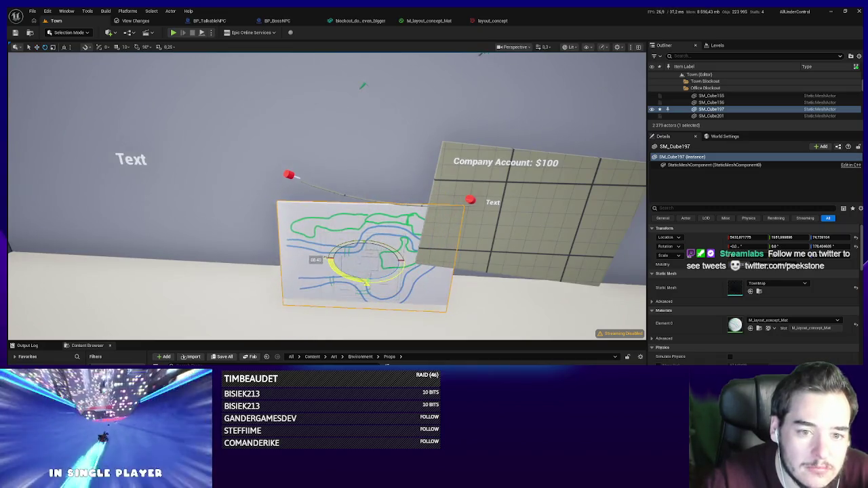
{"action": "key", "text": "w"}
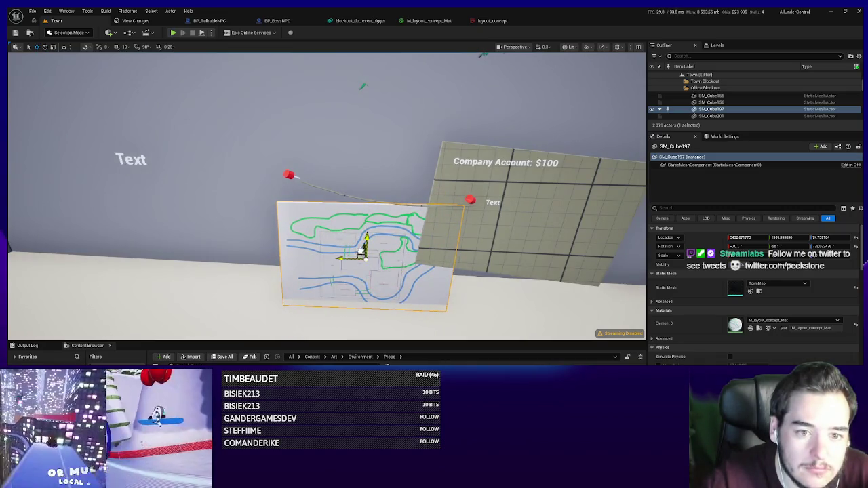
{"action": "key", "text": "f"}
{"action": "key", "text": "s"}
Undo back to the original board cube, then redo the TownMap placement on the wall.
{"action": "key", "text": "ctrl+z"}
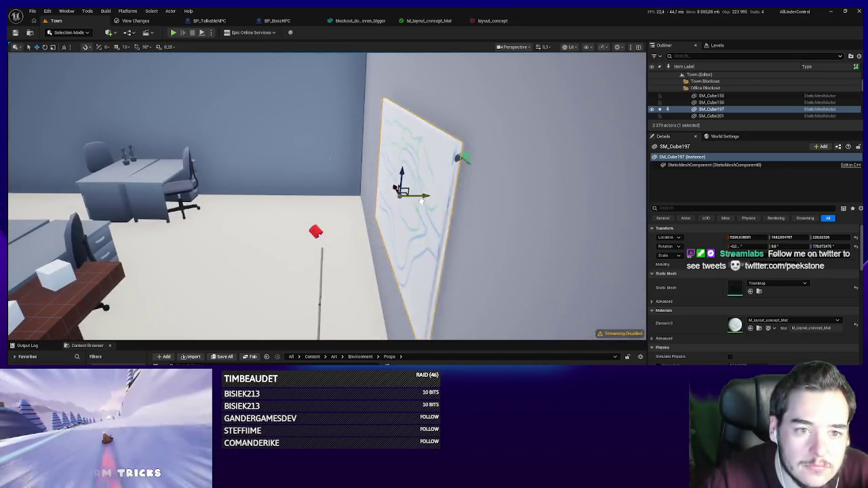
{"action": "key", "text": "f"}
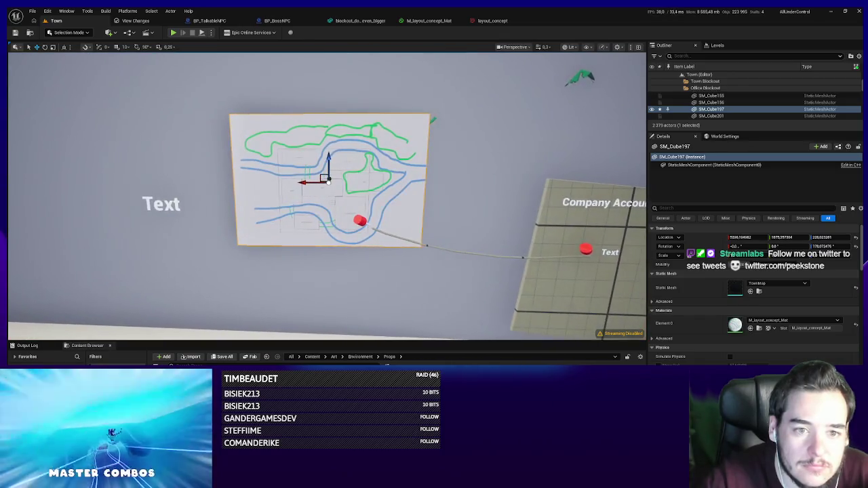
{"action": "key", "text": "ctrl+z"}
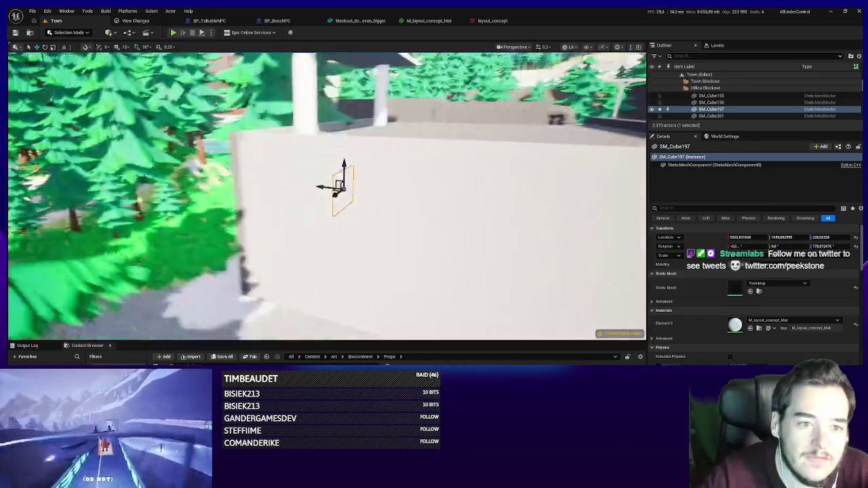
{"action": "key", "text": "f"}
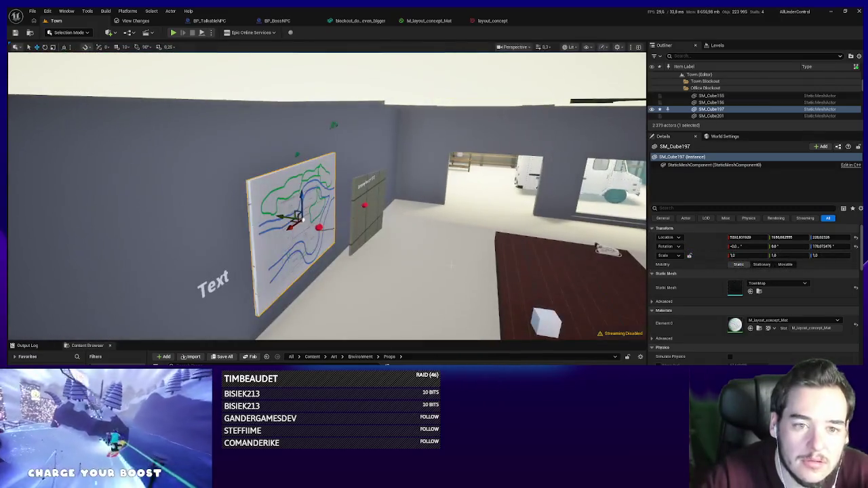
{"action": "key", "text": "ctrl+z"}
{"action": "key", "text": "ctrl+z"}
{"action": "key", "text": "ctrl+z"}
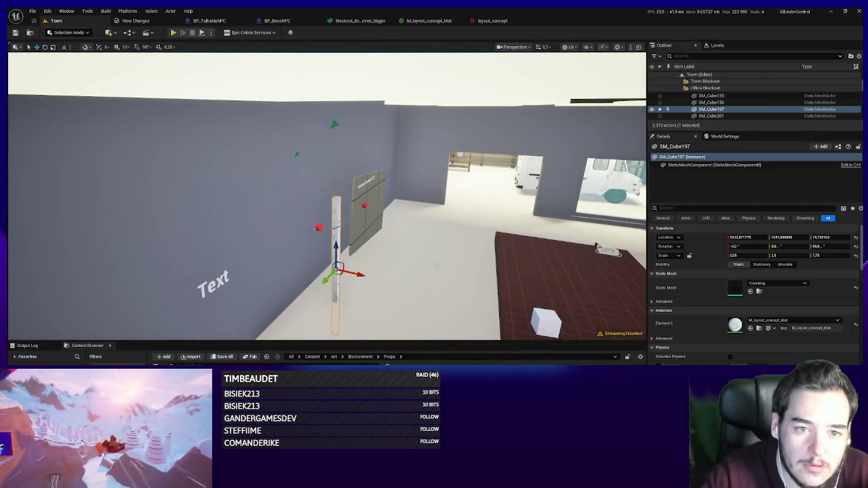
{"action": "key", "text": "ctrl+z"}
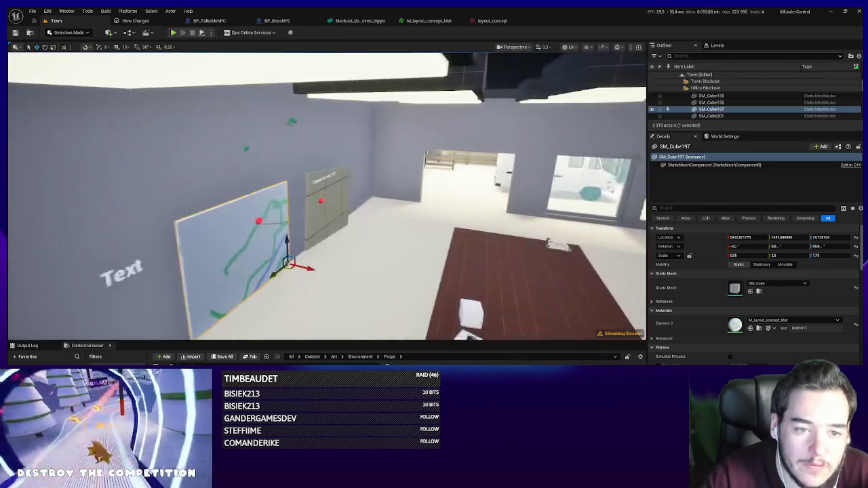
{"action": "key", "text": "f"}
{"action": "key", "text": "ctrl+z"}
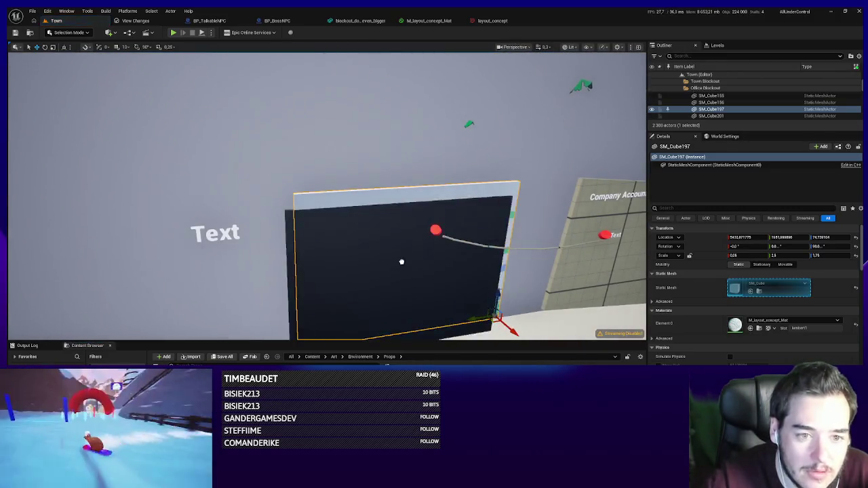
{"action": "key", "text": "ctrl+z"}
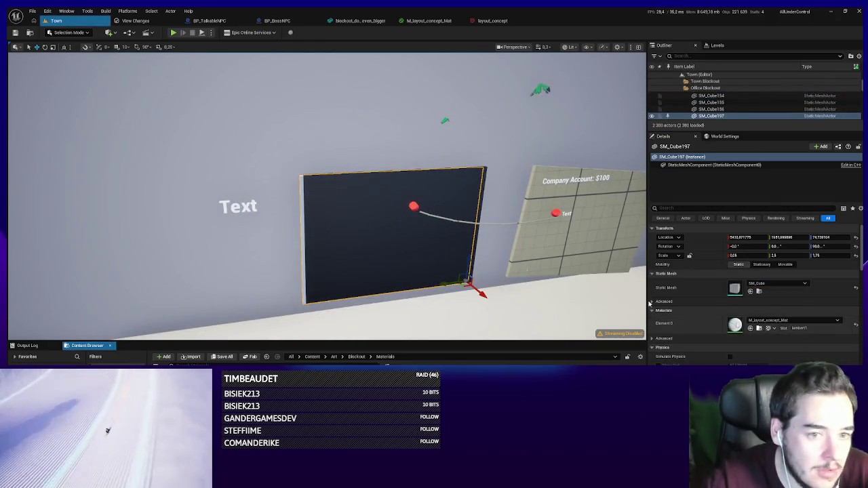
{"action": "key", "text": "ctrl+z"}
{"action": "key", "text": "ctrl+z"}
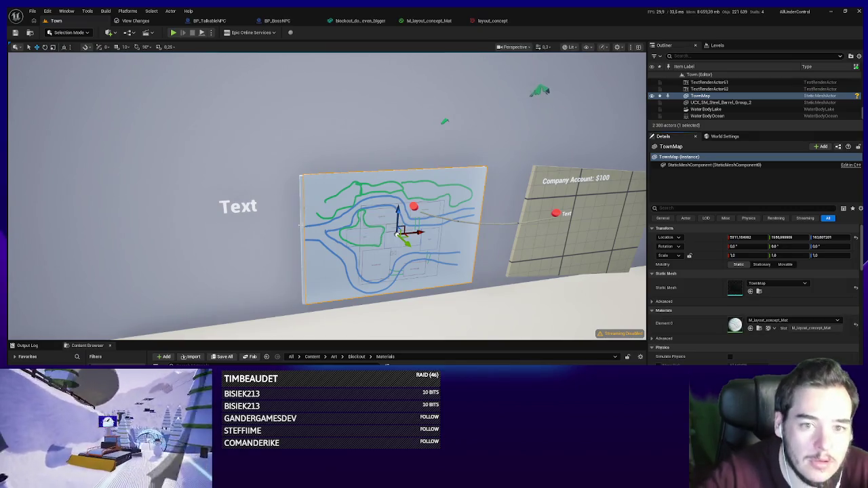
{"action": "key", "text": "ctrl+z"}
{"action": "key", "text": "ctrl+z"}
{"action": "double_click", "coordinate": [736, 325]}
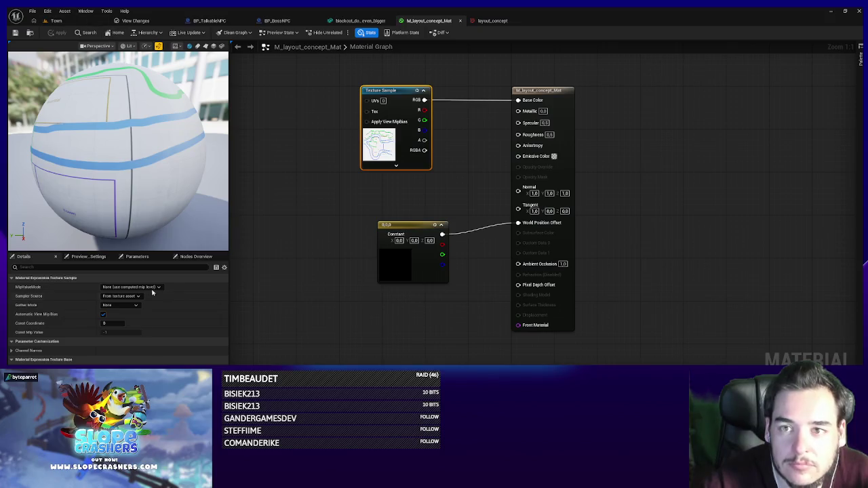
Set the texture sample to the aerial town overview texture, found by searching 'map', then return to Town.
{"action": "left_click", "coordinate": [163, 360]}
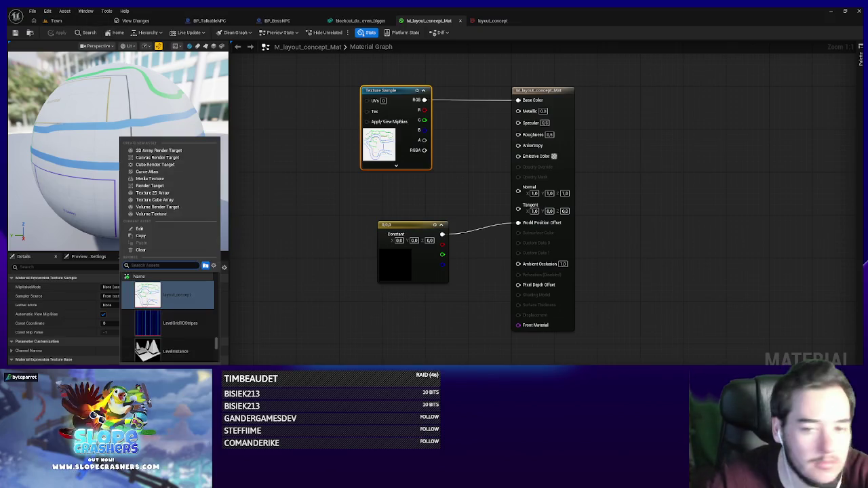
{"action": "type", "text": "map"}
{"action": "scroll", "coordinate": [165, 331], "scroll_direction": "down", "scroll_amount": 5}
{"action": "scroll", "coordinate": [166, 331], "scroll_direction": "up", "scroll_amount": 10}
{"action": "mouse_move", "coordinate": [224, 287]}
{"action": "left_mouse_down"}
{"action": "mouse_move", "coordinate": [218, 339]}
{"action": "mouse_move", "coordinate": [222, 322]}
{"action": "left_mouse_up"}
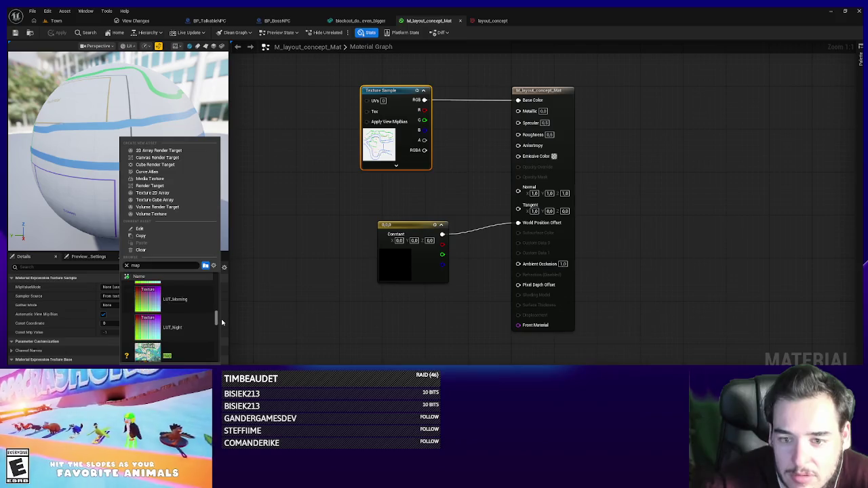
{"action": "scroll", "coordinate": [222, 323], "scroll_direction": "down", "scroll_amount": 1}
{"action": "left_click", "coordinate": [176, 330]}
{"action": "left_click", "coordinate": [73, 13]}
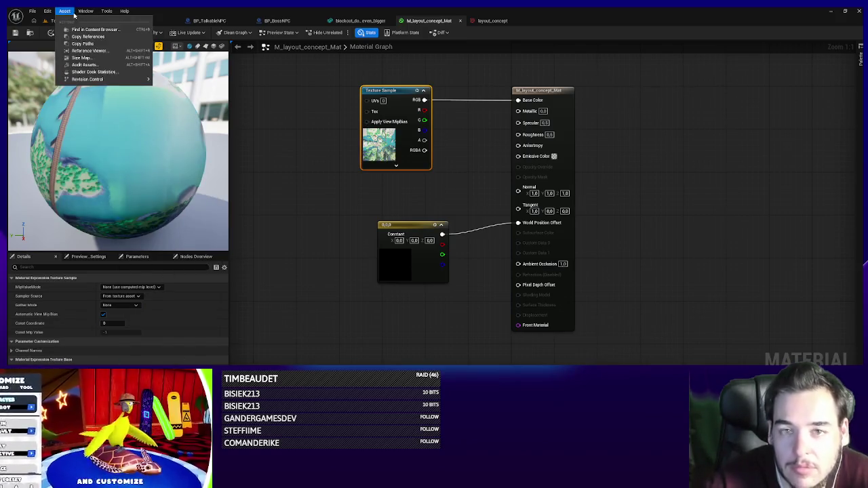
{"action": "left_click", "coordinate": [72, 21]}
{"action": "left_click", "coordinate": [56, 20]}
{"action": "scroll", "coordinate": [242, 120], "scroll_direction": "up", "scroll_amount": 3}
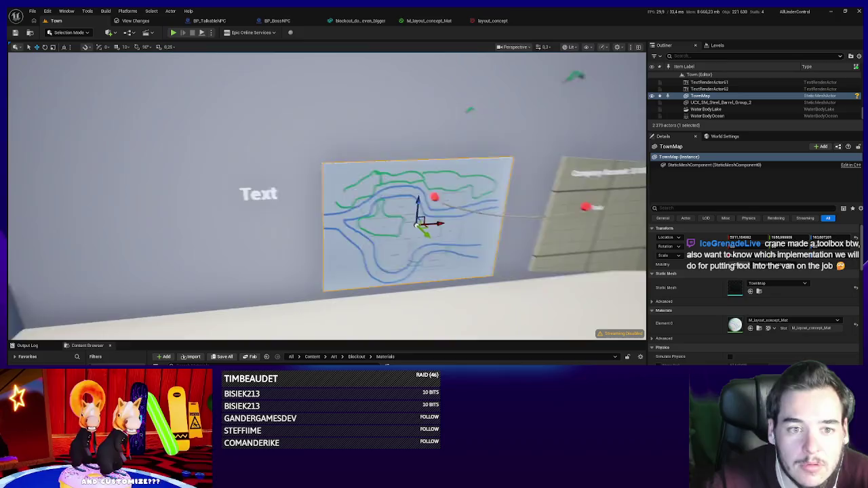
Apply the texture change in M_layout_concept_Mat and check the wall map in the Town level.
{"action": "left_click", "coordinate": [430, 21]}
{"action": "left_click", "coordinate": [57, 33]}
{"action": "left_click", "coordinate": [60, 21]}
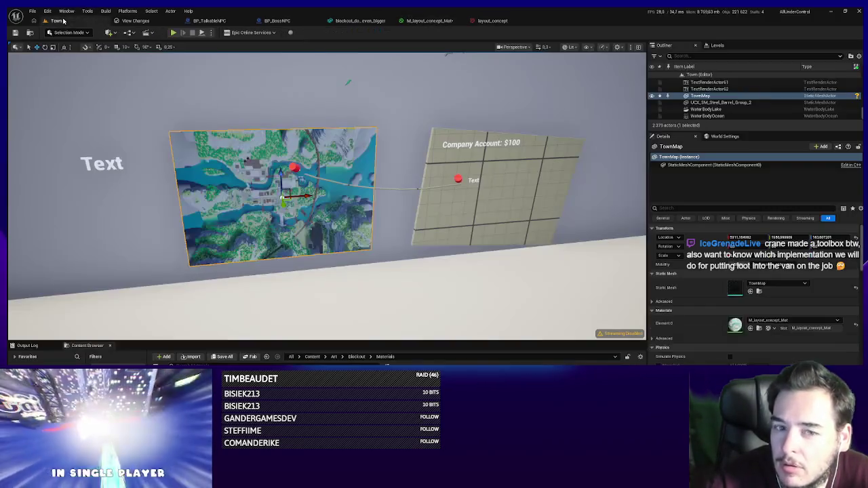
{"action": "scroll", "coordinate": [326, 203], "scroll_direction": "up", "scroll_amount": 3}
{"action": "scroll", "coordinate": [393, 242], "scroll_direction": "down", "scroll_amount": 4}
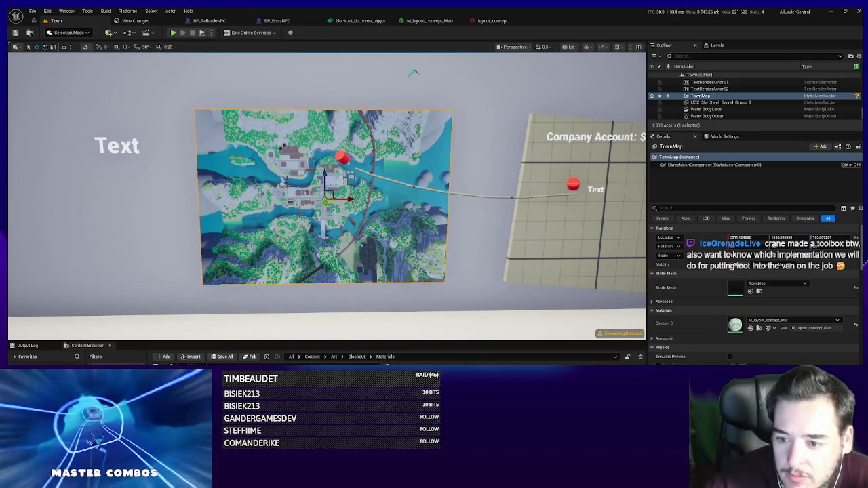
{"action": "mouse_move", "coordinate": [330, 263]}
{"action": "left_mouse_down"}
{"action": "mouse_move", "coordinate": [319, 260]}
{"action": "mouse_move", "coordinate": [331, 263]}
{"action": "left_mouse_up"}
Save all modified assets using Check Out Selected, then fly the camera past the map.
{"action": "key", "text": "ctrl+s"}
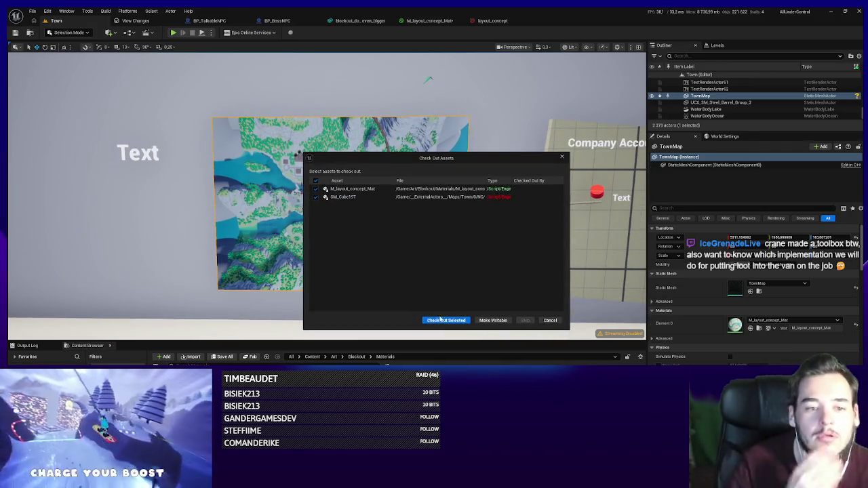
{"action": "left_click", "coordinate": [440, 320]}
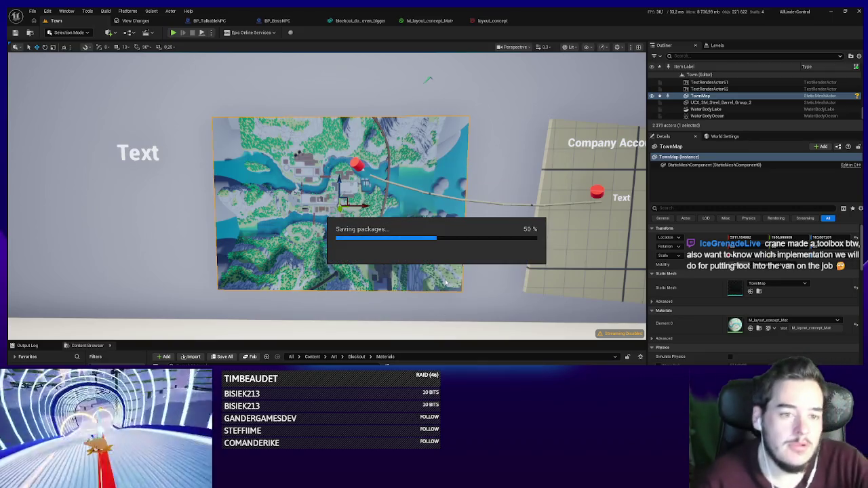
{"action": "key", "text": "Escape"}
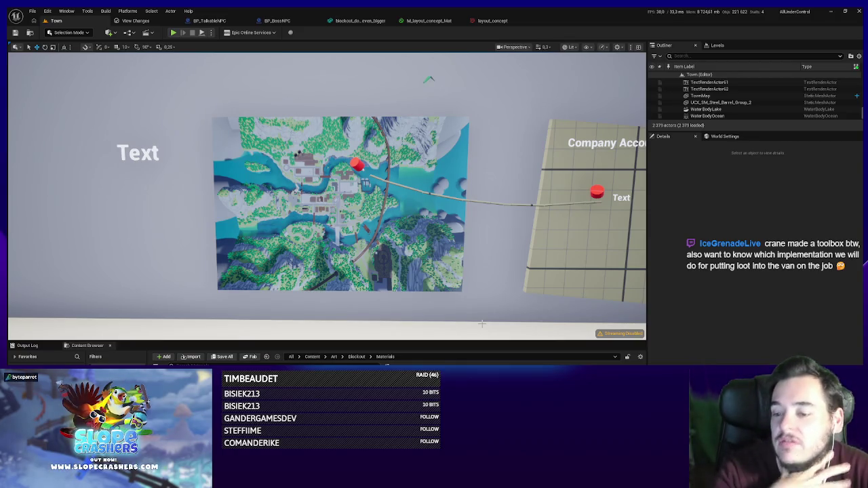
{"action": "mouse_move", "coordinate": [482, 323]}
{"action": "left_mouse_down"}
{"action": "mouse_move", "coordinate": [441, 230]}
{"action": "mouse_move", "coordinate": [441, 272]}
{"action": "mouse_move", "coordinate": [407, 244]}
{"action": "mouse_move", "coordinate": [401, 224]}
{"action": "left_mouse_up"}
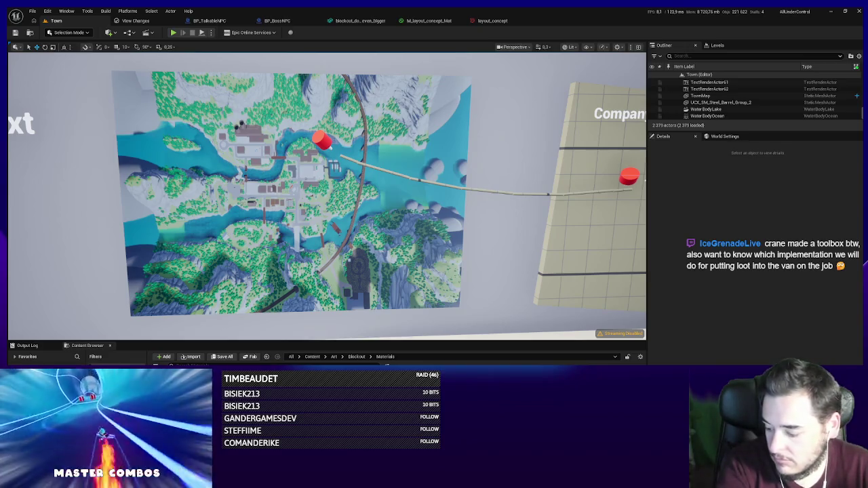
{"action": "scroll", "coordinate": [328, 304], "scroll_direction": "down", "scroll_amount": 10}
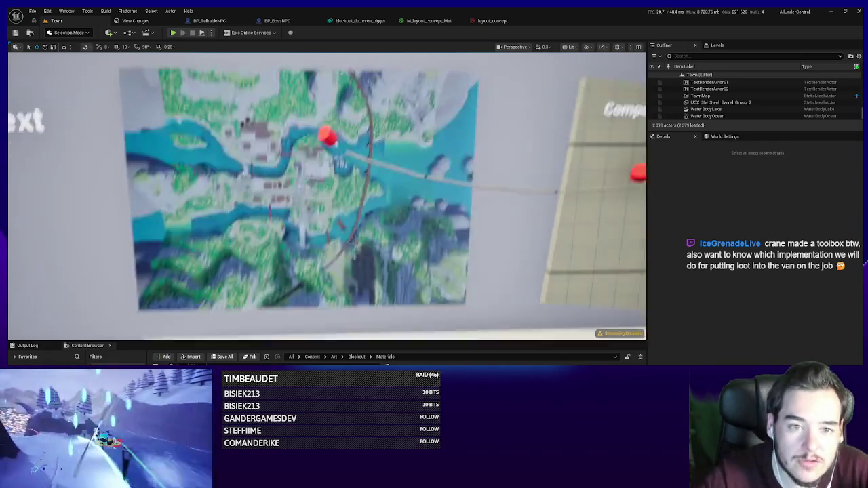
{"action": "scroll", "coordinate": [328, 304], "scroll_direction": "up", "scroll_amount": 8}
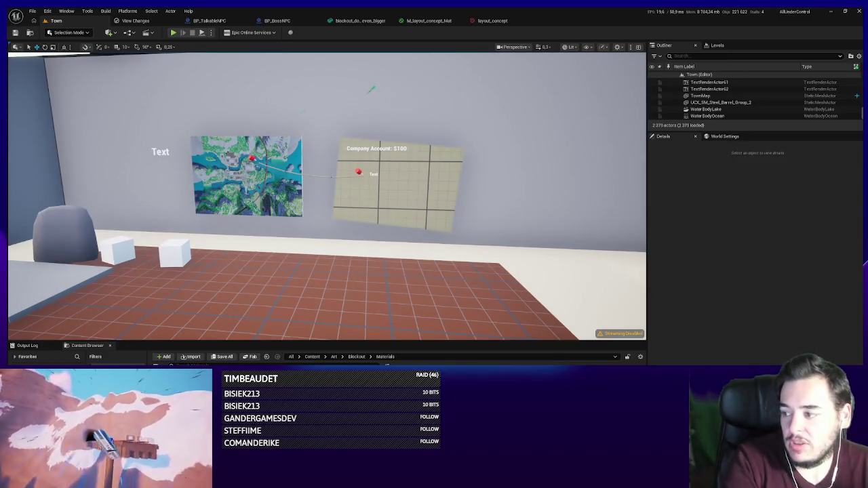
{"action": "scroll", "coordinate": [262, 287], "scroll_direction": "down", "scroll_amount": 10}
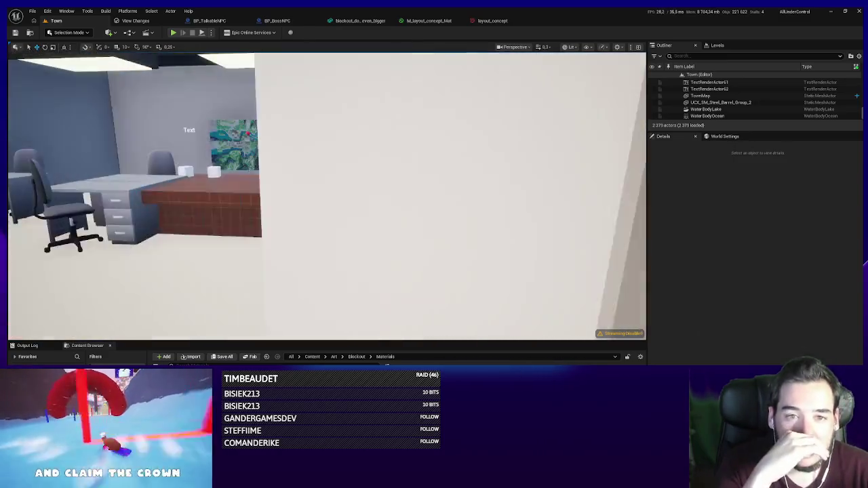
{"action": "scroll", "coordinate": [260, 292], "scroll_direction": "up", "scroll_amount": 8}
{"action": "scroll", "coordinate": [277, 258], "scroll_direction": "up", "scroll_amount": 5}
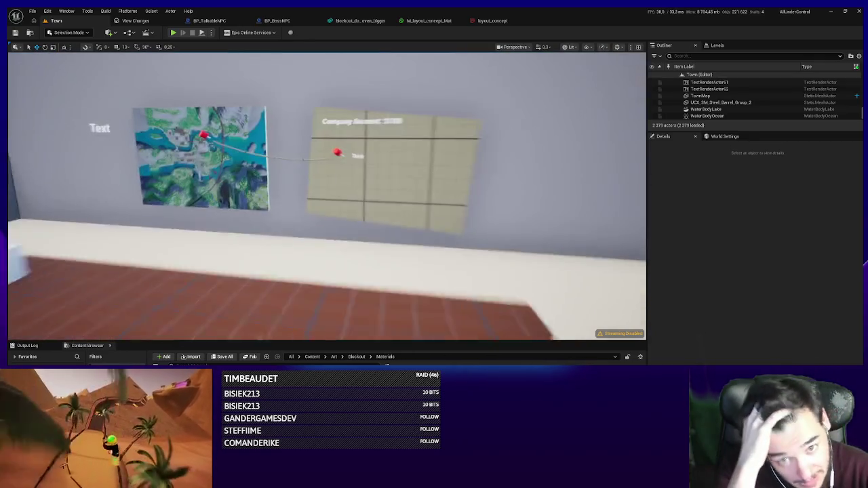
{"action": "left_click", "coordinate": [422, 123]}
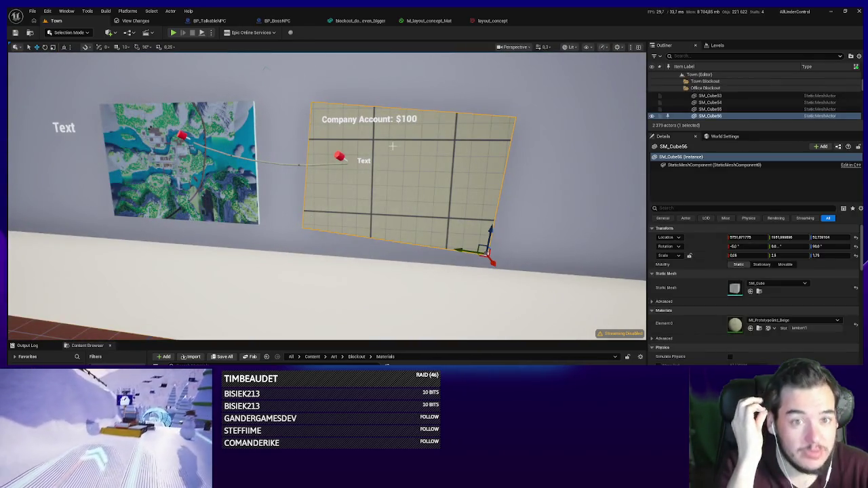
{"action": "key", "text": "f"}
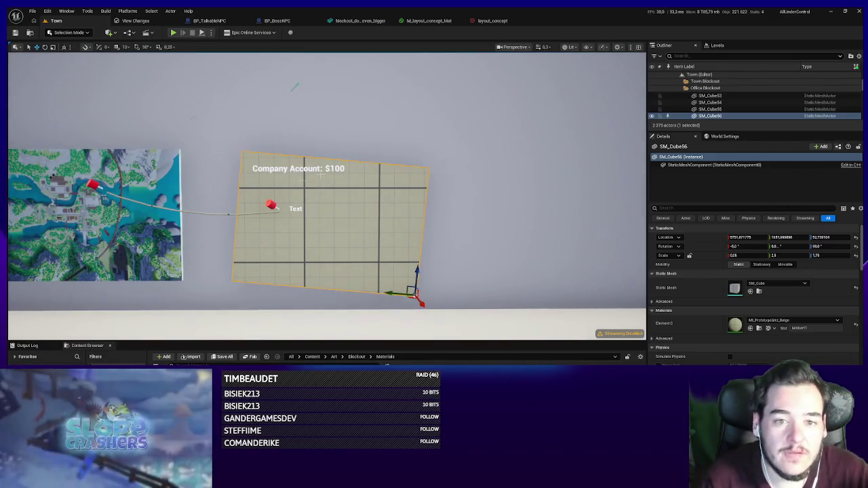
{"action": "left_click_drag", "start_coordinate": [367, 243], "coordinate": [368, 243]}
{"action": "left_click", "coordinate": [298, 222]}
{"action": "scroll", "coordinate": [299, 223], "scroll_direction": "up", "scroll_amount": 3}
{"action": "scroll", "coordinate": [298, 222], "scroll_direction": "down", "scroll_amount": 5}
{"action": "scroll", "coordinate": [299, 222], "scroll_direction": "up", "scroll_amount": 2}
{"action": "left_click_drag", "start_coordinate": [364, 254], "coordinate": [360, 254]}
{"action": "left_click", "coordinate": [454, 224]}
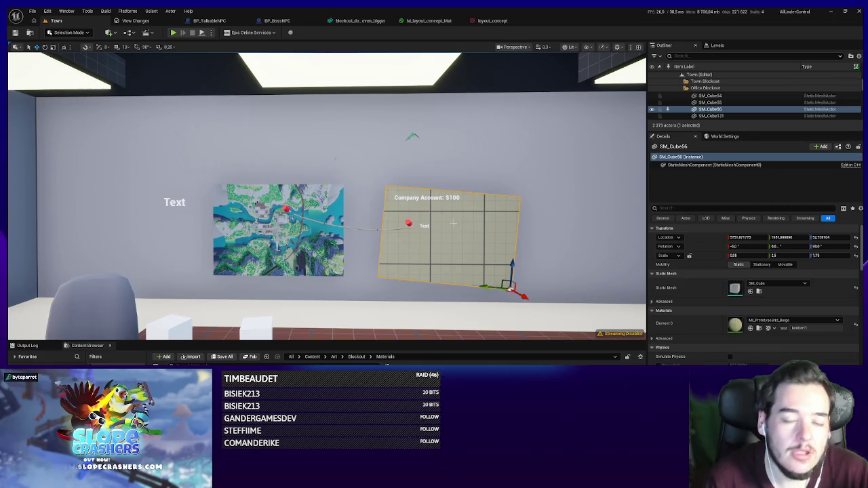
{"action": "left_click", "coordinate": [408, 223]}
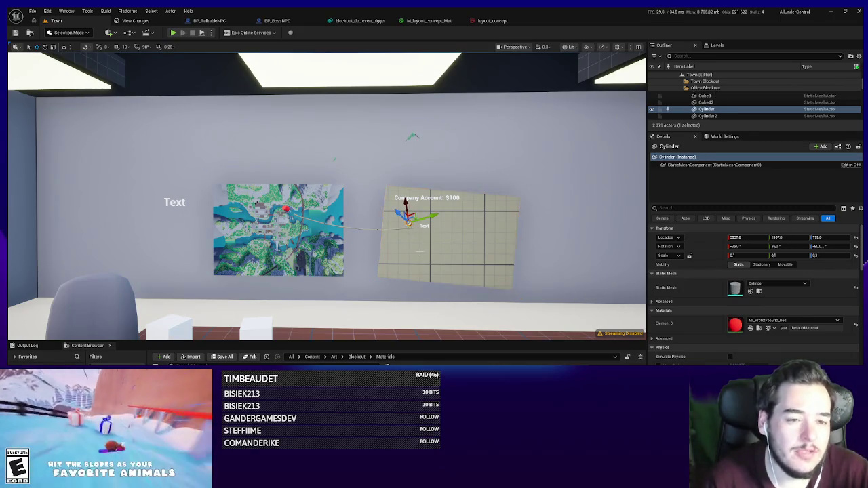
{"action": "left_click", "coordinate": [452, 264]}
{"action": "left_click_drag", "start_coordinate": [310, 206], "coordinate": [278, 155]}
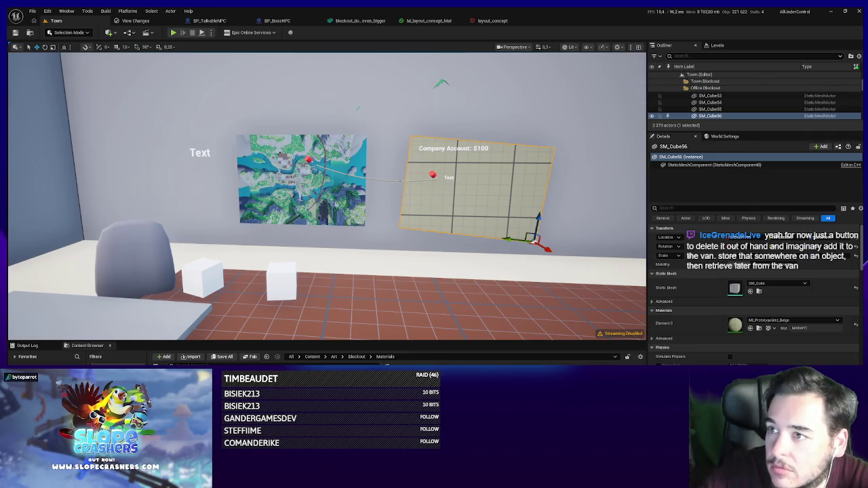
{"action": "mouse_move", "coordinate": [396, 254]}
{"action": "left_mouse_down"}
{"action": "mouse_move", "coordinate": [380, 244]}
{"action": "mouse_move", "coordinate": [396, 254]}
{"action": "left_mouse_up"}
{"action": "scroll", "coordinate": [336, 158], "scroll_direction": "down", "scroll_amount": 5}
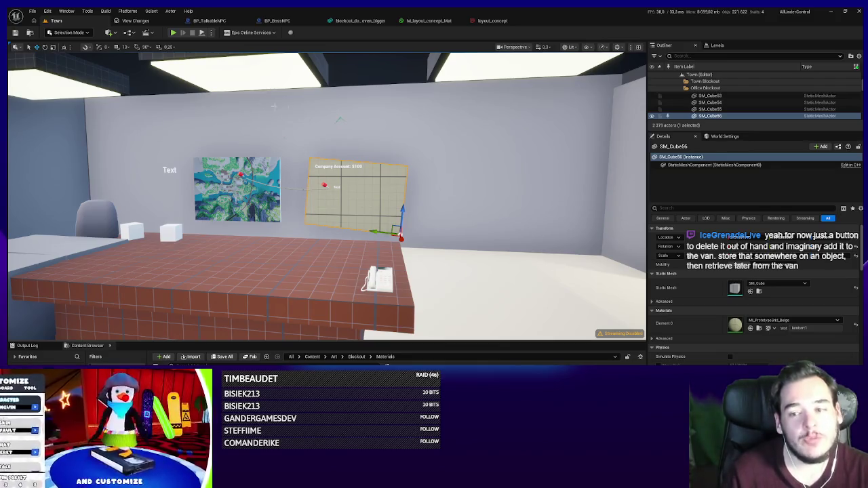
Fly the camera back out over the town and start a Play In Editor test with Alt+P.
{"action": "key", "text": "s"}
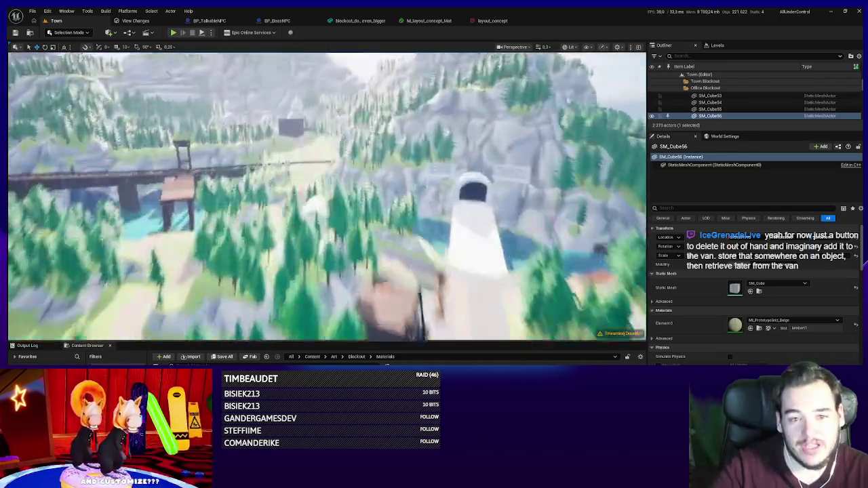
{"action": "key", "text": "s"}
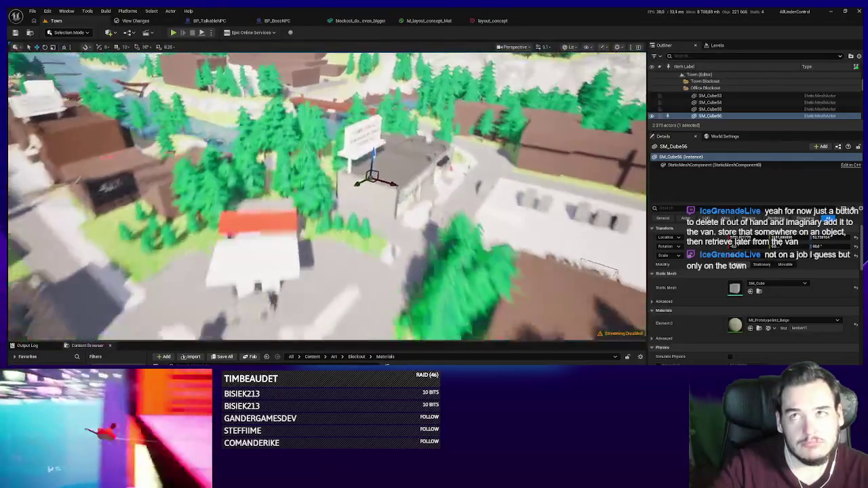
{"action": "key", "text": "s"}
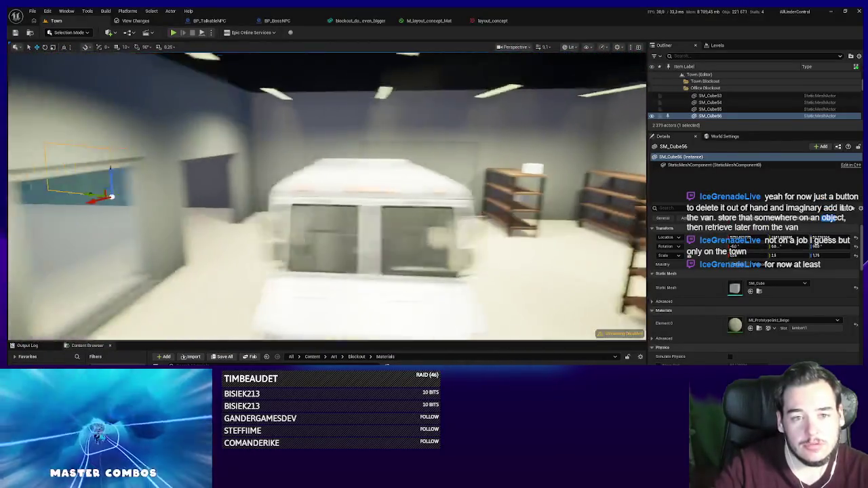
{"action": "key", "text": "s"}
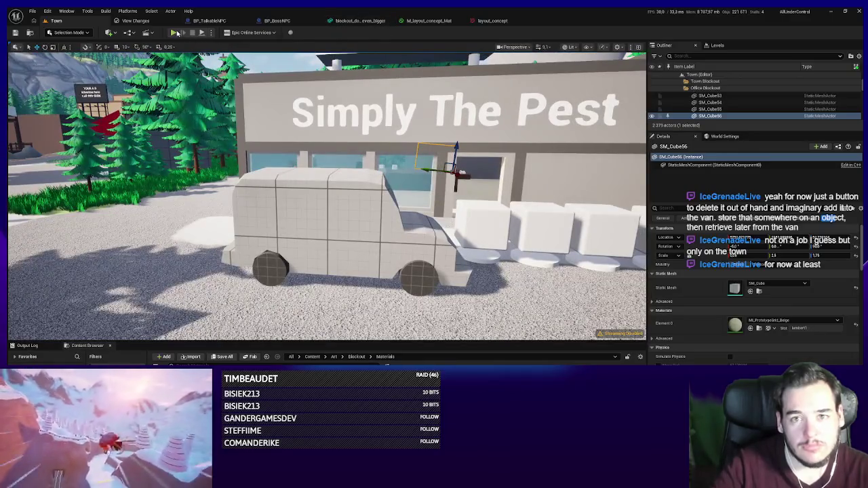
{"action": "key", "text": "alt+p"}
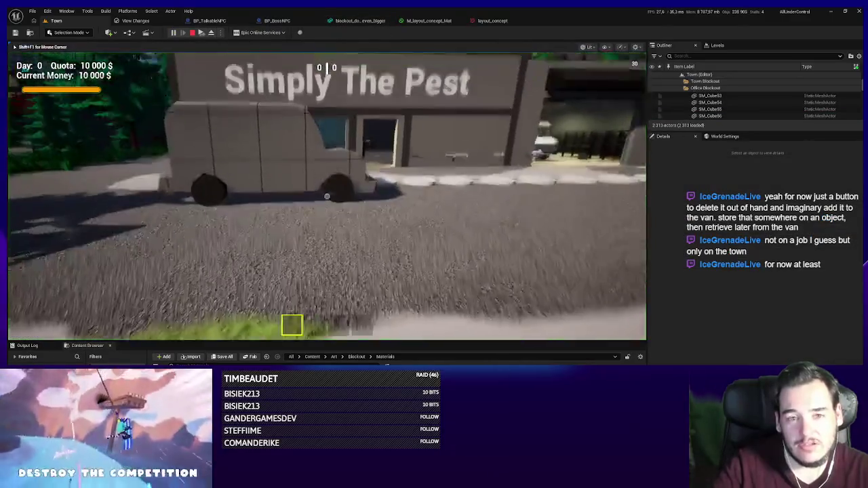
{"action": "scroll", "coordinate": [327, 197], "scroll_direction": "down", "scroll_amount": 1}
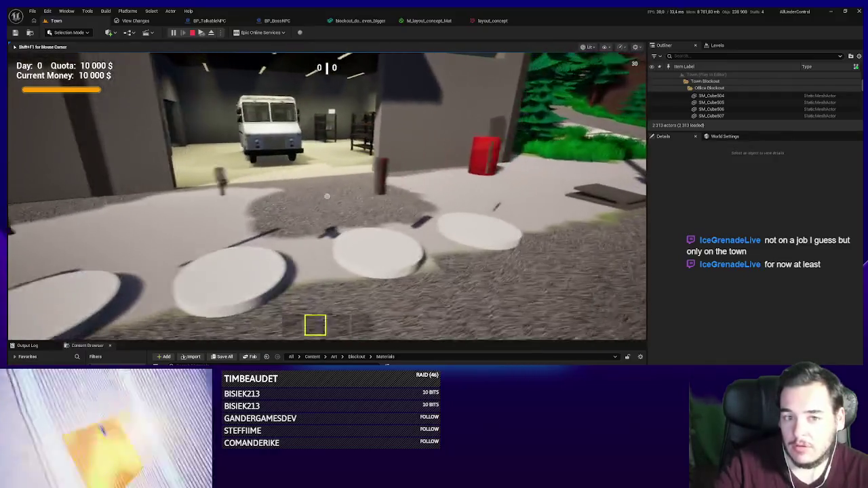
{"action": "key", "text": "1"}
{"action": "scroll", "coordinate": [327, 196], "scroll_direction": "up", "scroll_amount": 1}
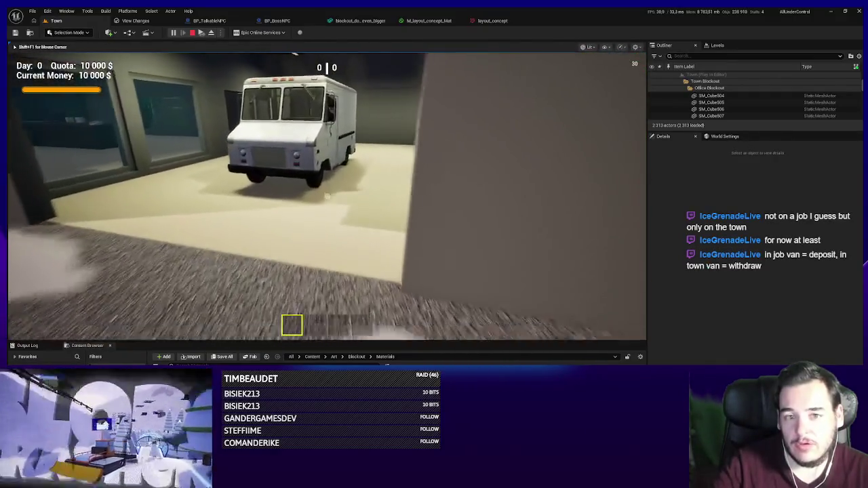
{"action": "key", "text": "w"}
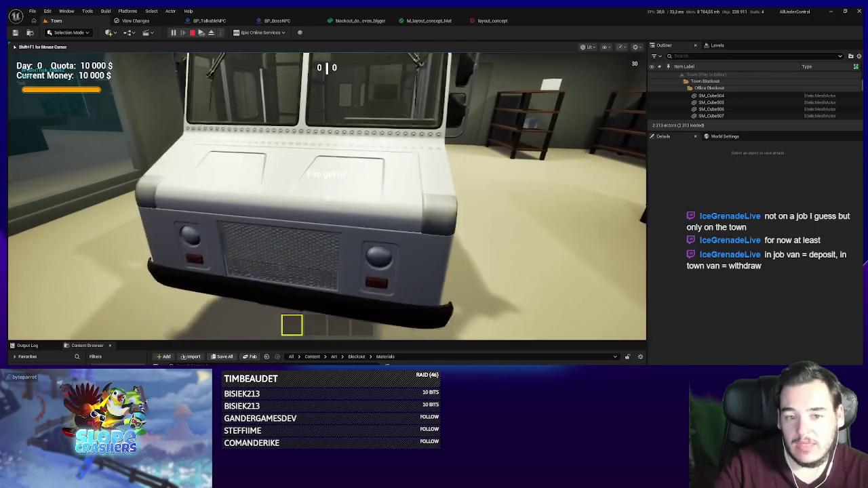
{"action": "key", "text": "s"}
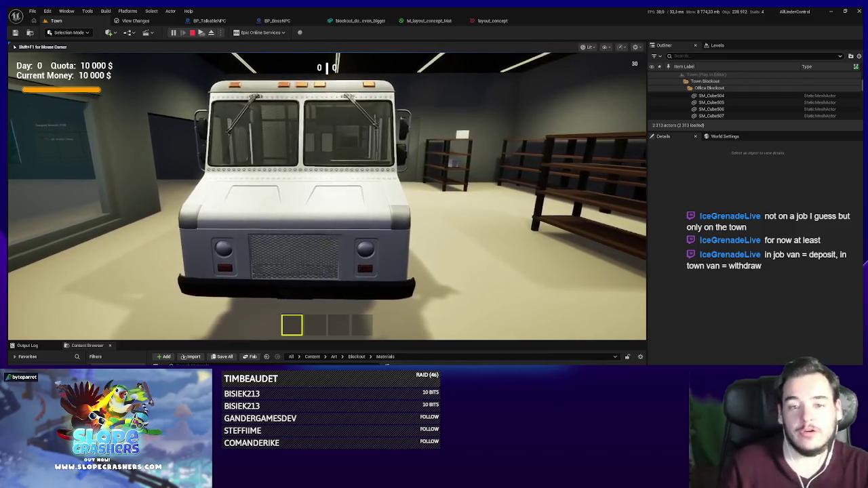
{"action": "scroll", "coordinate": [327, 196], "scroll_direction": "down", "scroll_amount": 3}
{"action": "key", "text": "w"}
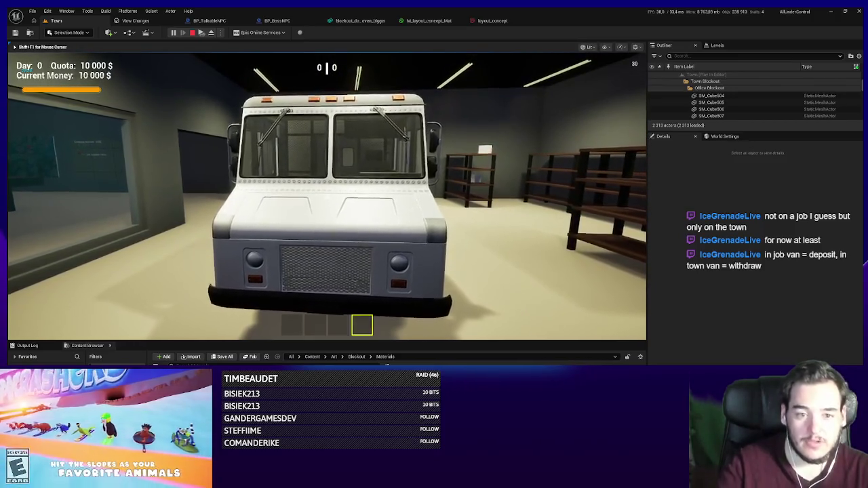
{"action": "key", "text": "s"}
{"action": "key", "text": "w"}
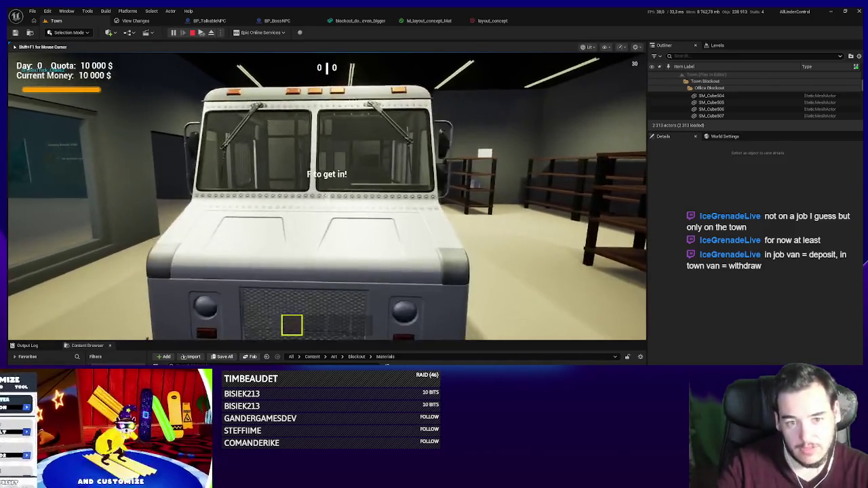
{"action": "key", "text": "s"}
{"action": "key", "text": "w"}
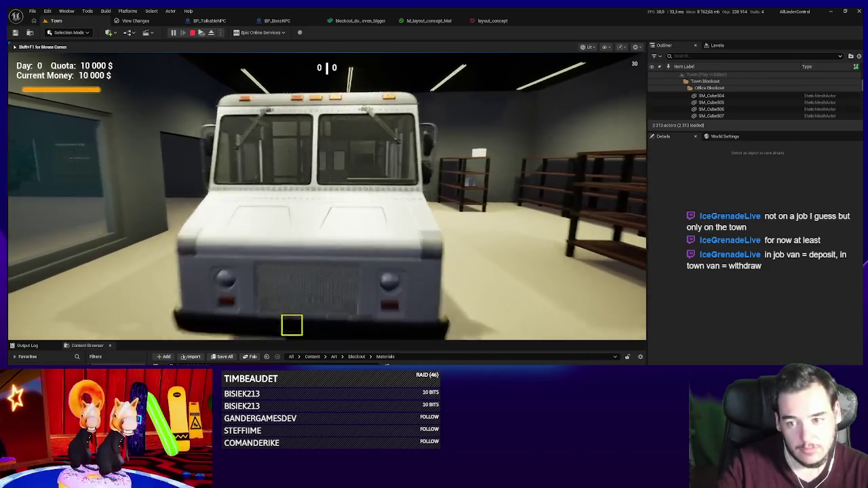
{"action": "key", "text": "s"}
{"action": "key", "text": "w"}
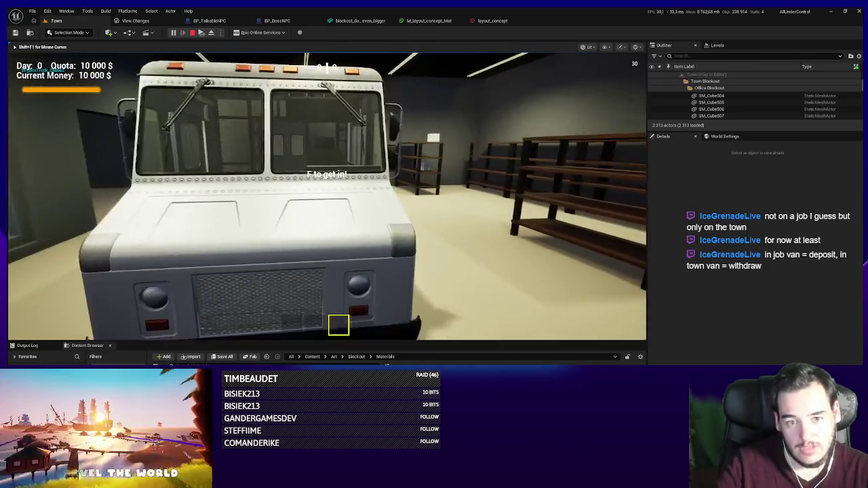
{"action": "scroll", "coordinate": [327, 195], "scroll_direction": "down", "scroll_amount": 5}
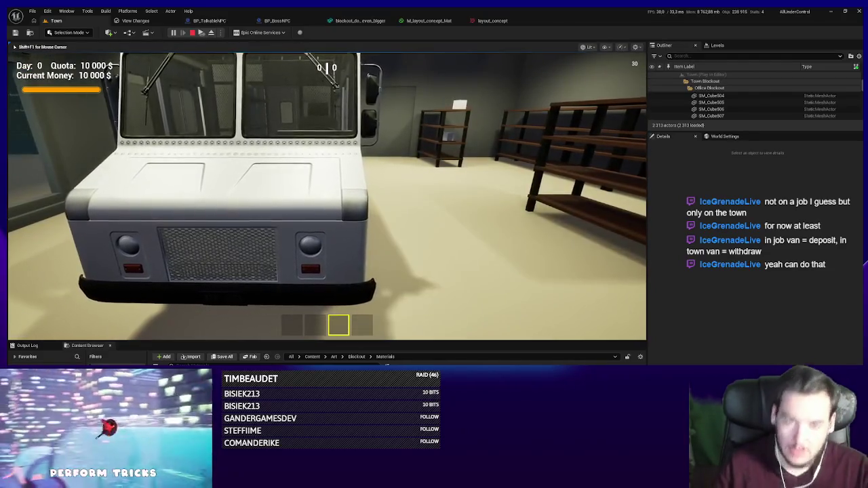
{"action": "key", "text": "s"}
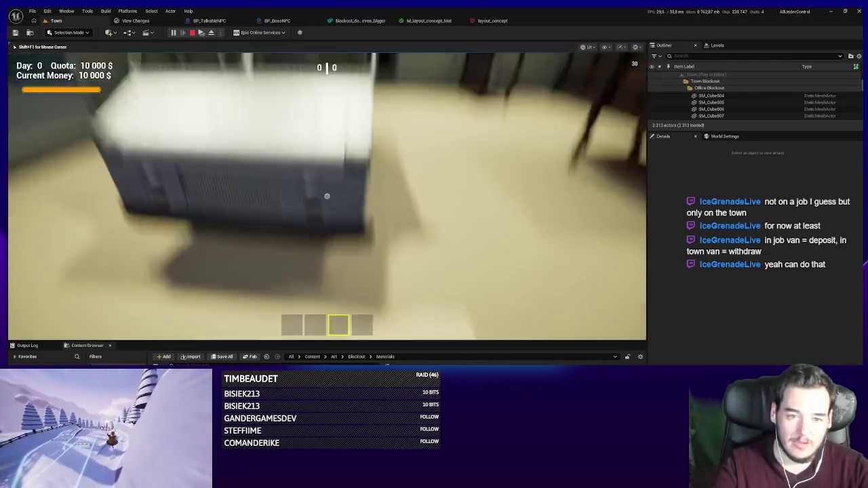
{"action": "key", "text": "shift+F1"}
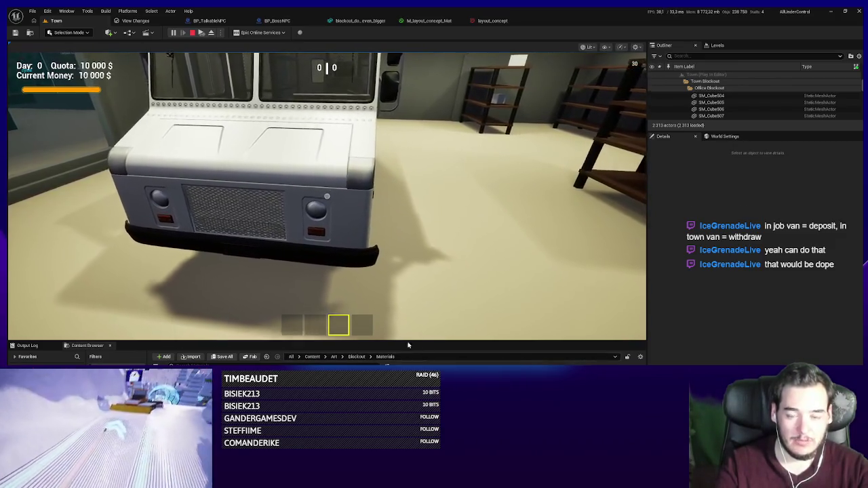
{"action": "scroll", "coordinate": [422, 298], "scroll_direction": "up", "scroll_amount": 1}
{"action": "scroll", "coordinate": [423, 300], "scroll_direction": "down", "scroll_amount": 3}
{"action": "scroll", "coordinate": [430, 302], "scroll_direction": "up", "scroll_amount": 1}
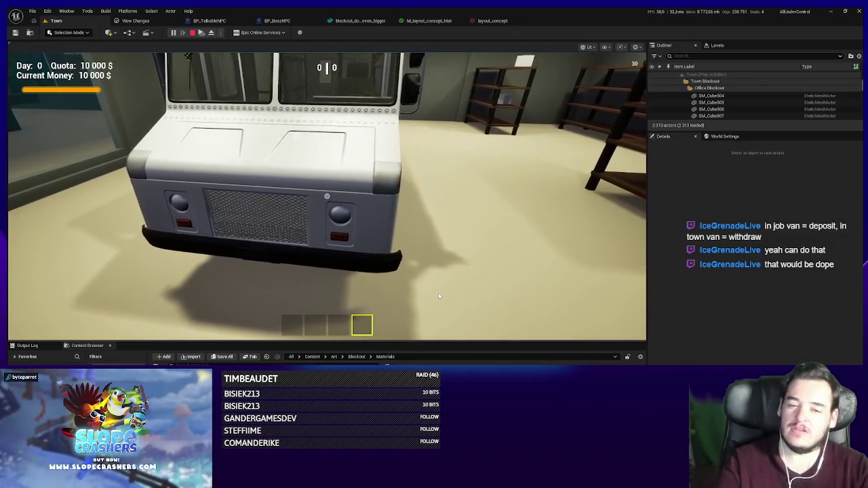
{"action": "scroll", "coordinate": [431, 298], "scroll_direction": "down", "scroll_amount": 1}
{"action": "scroll", "coordinate": [430, 297], "scroll_direction": "up", "scroll_amount": 1}
{"action": "scroll", "coordinate": [407, 271], "scroll_direction": "down", "scroll_amount": 2}
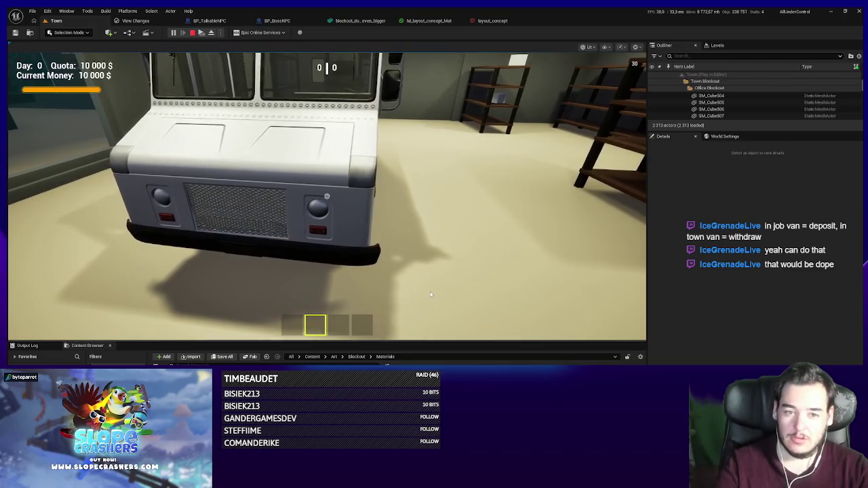
{"action": "scroll", "coordinate": [339, 223], "scroll_direction": "up", "scroll_amount": 1}
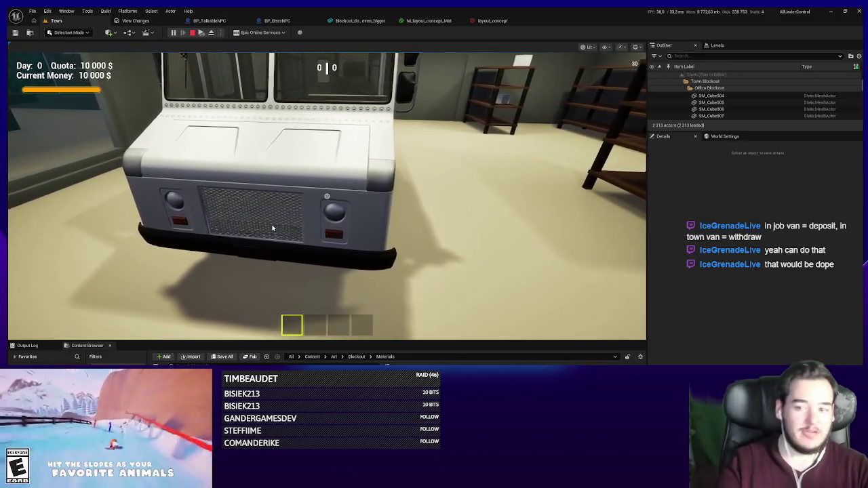
{"action": "scroll", "coordinate": [360, 261], "scroll_direction": "down", "scroll_amount": 1}
{"action": "scroll", "coordinate": [361, 261], "scroll_direction": "down", "scroll_amount": 3}
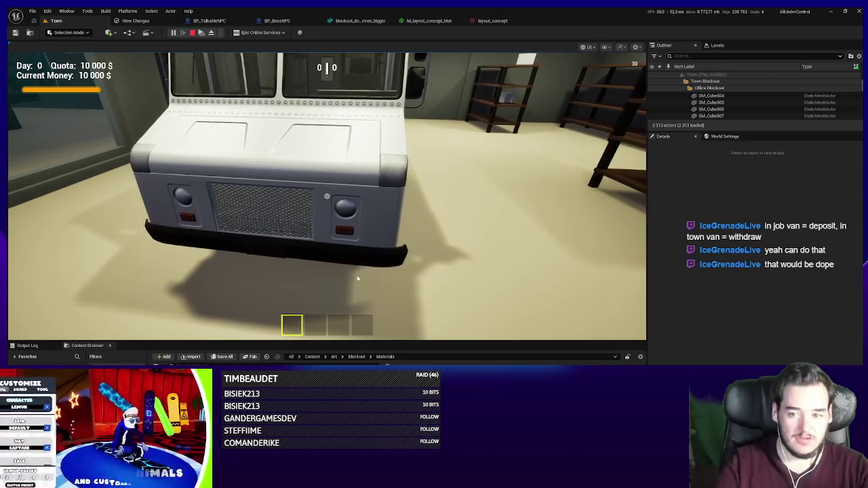
{"action": "left_click", "coordinate": [321, 261]}
{"action": "key", "text": "s"}
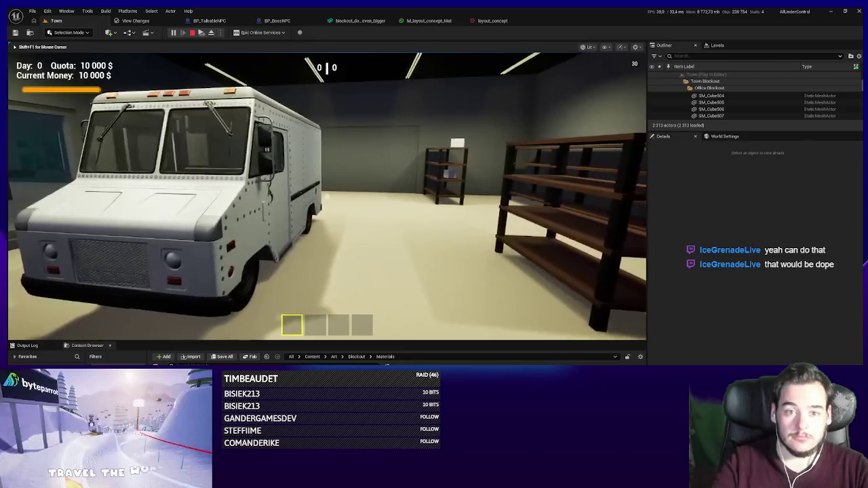
{"action": "key", "text": "w"}
{"action": "key", "text": "w"}
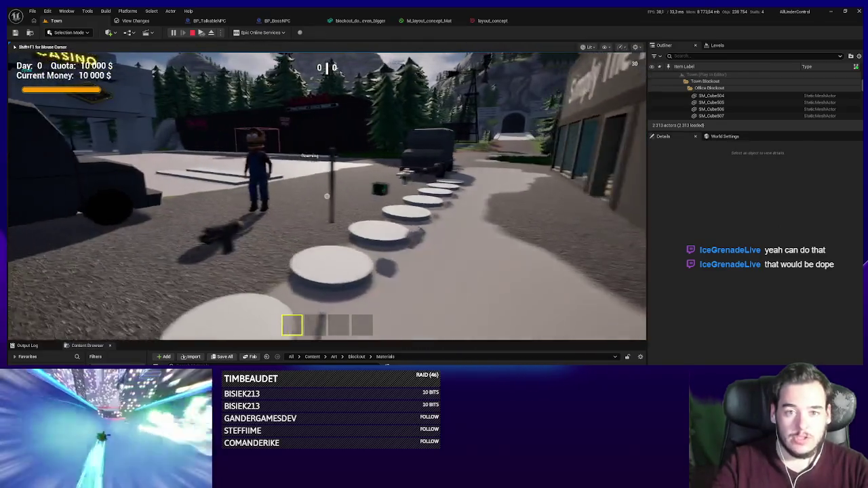
Walk from the garage into the Simply The Pest office up to the boss NPC.
{"action": "key", "text": "s"}
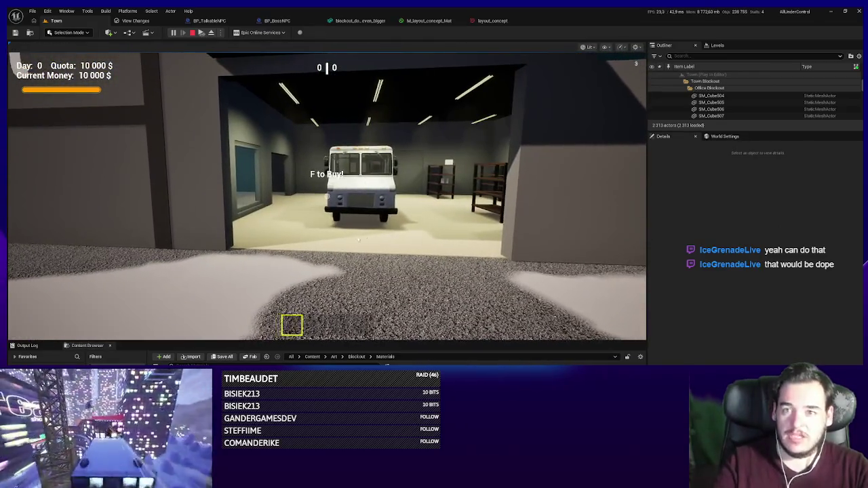
{"action": "key", "text": "w"}
{"action": "key", "text": "s"}
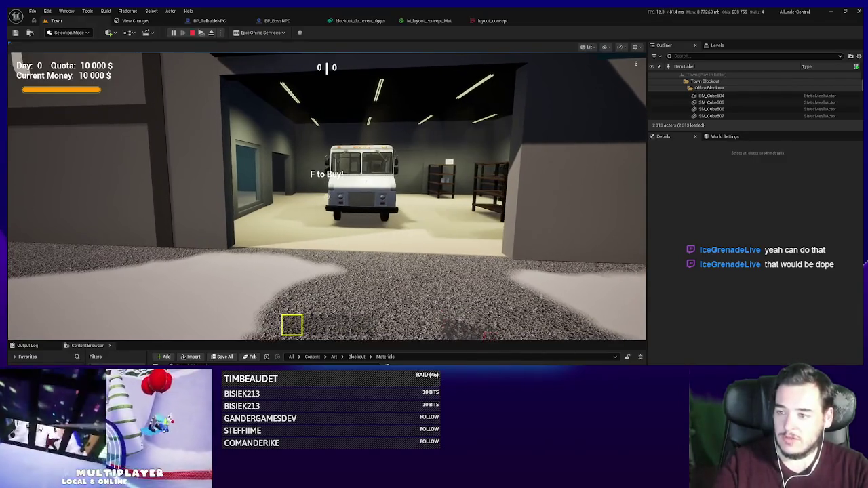
{"action": "key", "text": "w"}
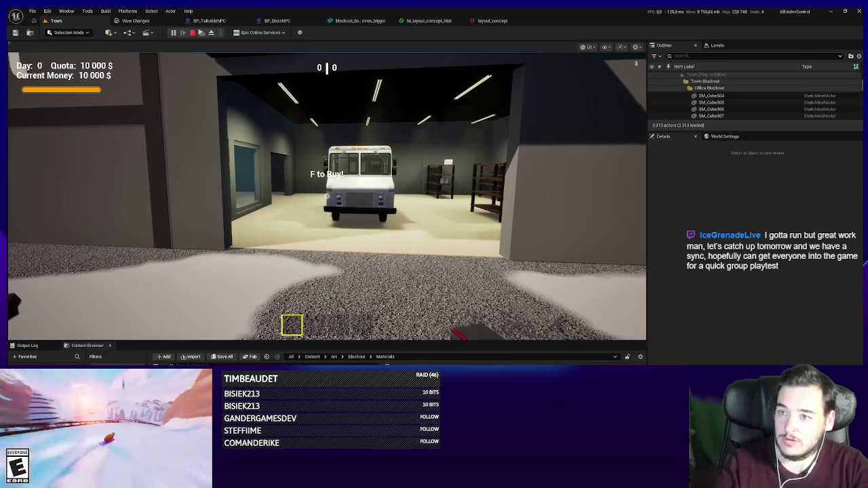
{"action": "left_click", "coordinate": [327, 196]}
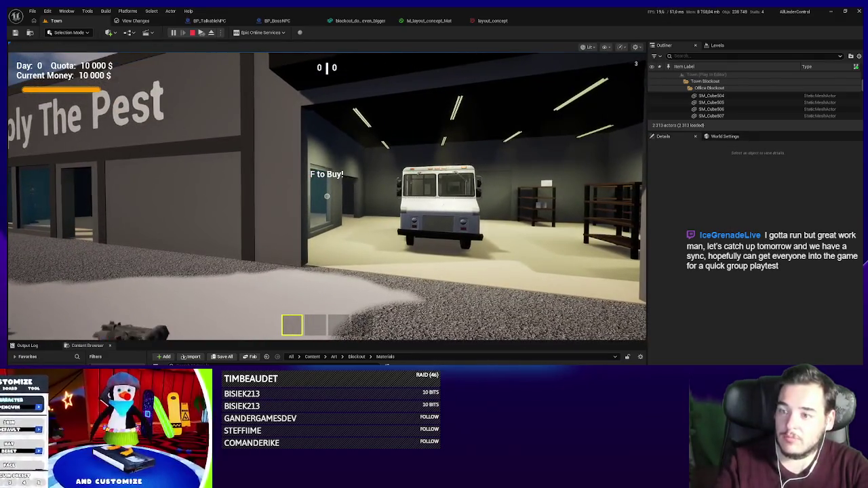
{"action": "left_click", "coordinate": [240, 120]}
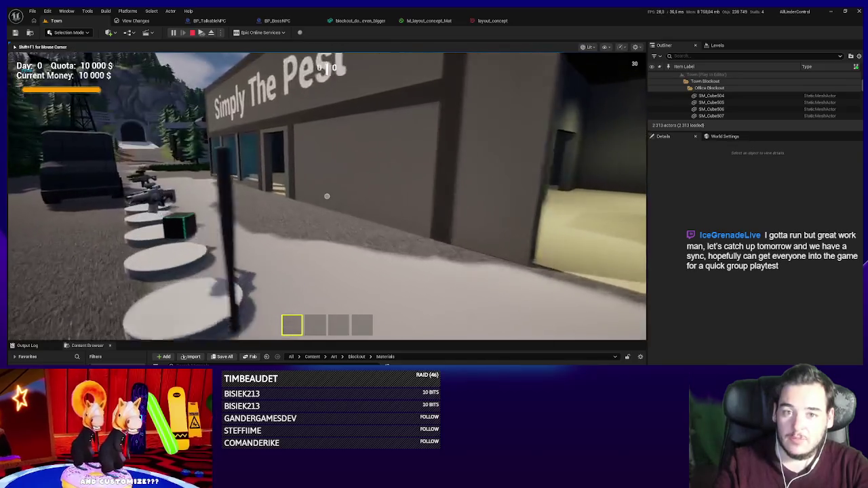
{"action": "key", "text": "w"}
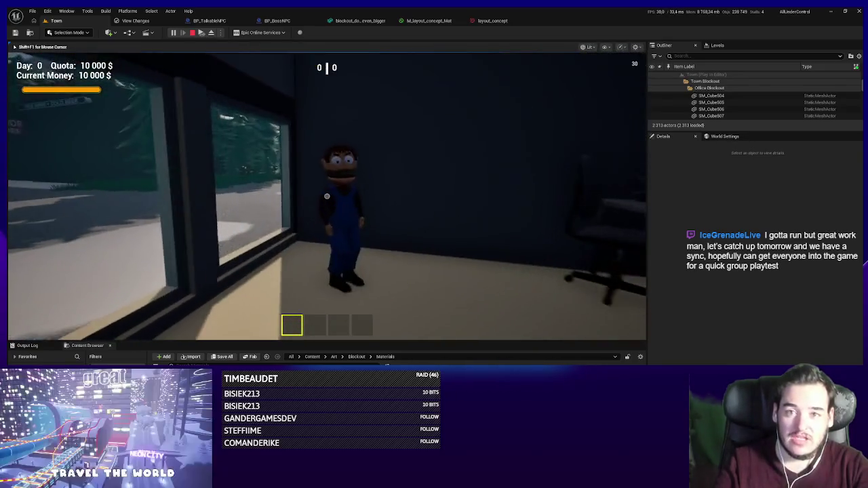
{"action": "key", "text": "w"}
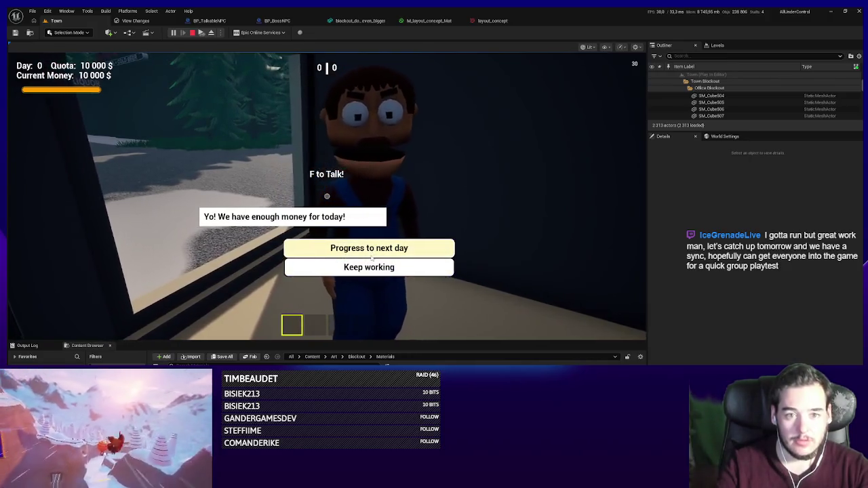
Progress the game to Day 1 with the boss NPC, then stop the play-test with Esc.
{"action": "left_click", "coordinate": [372, 251]}
{"action": "key", "text": "f"}
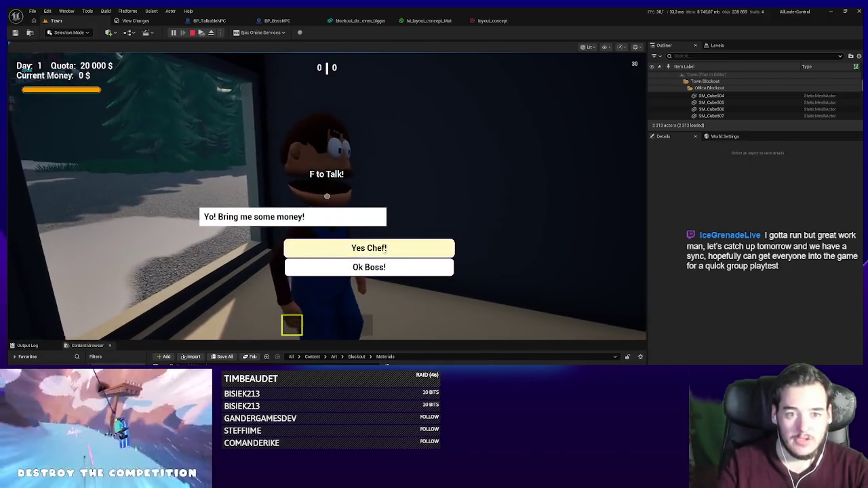
{"action": "key", "text": "Escape"}
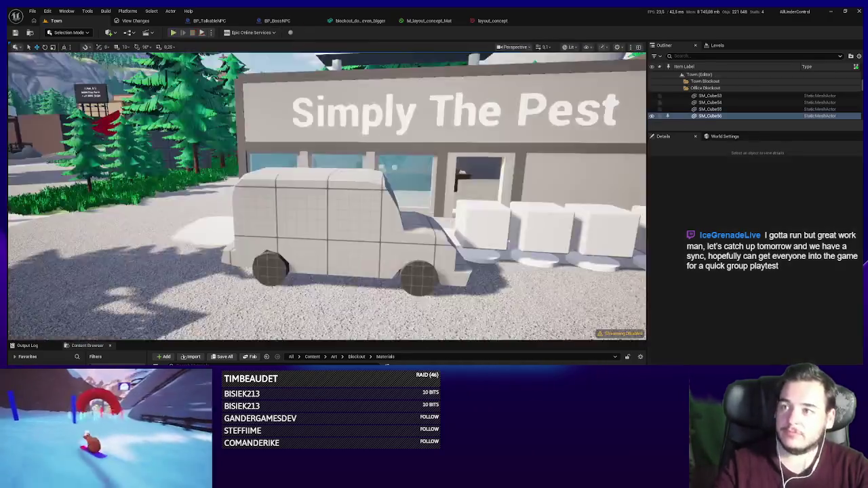